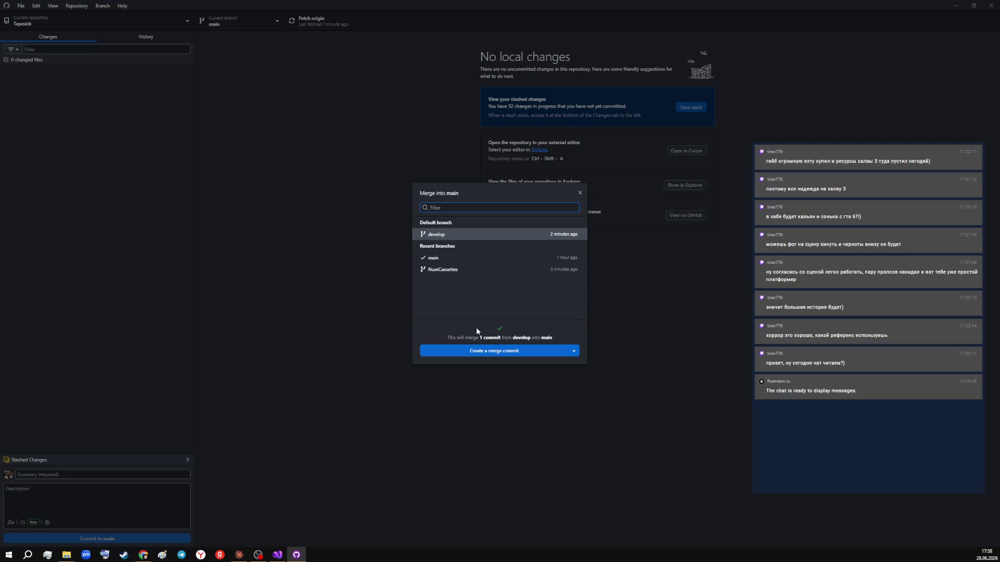
- Create a merge commit of develop into main and push main to origin
click(520, 351)
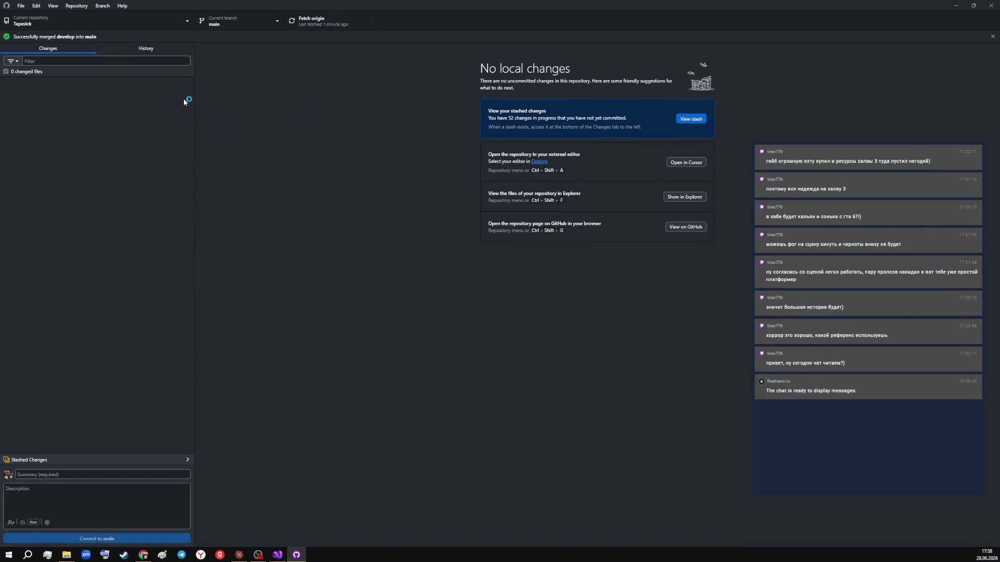
click(142, 51)
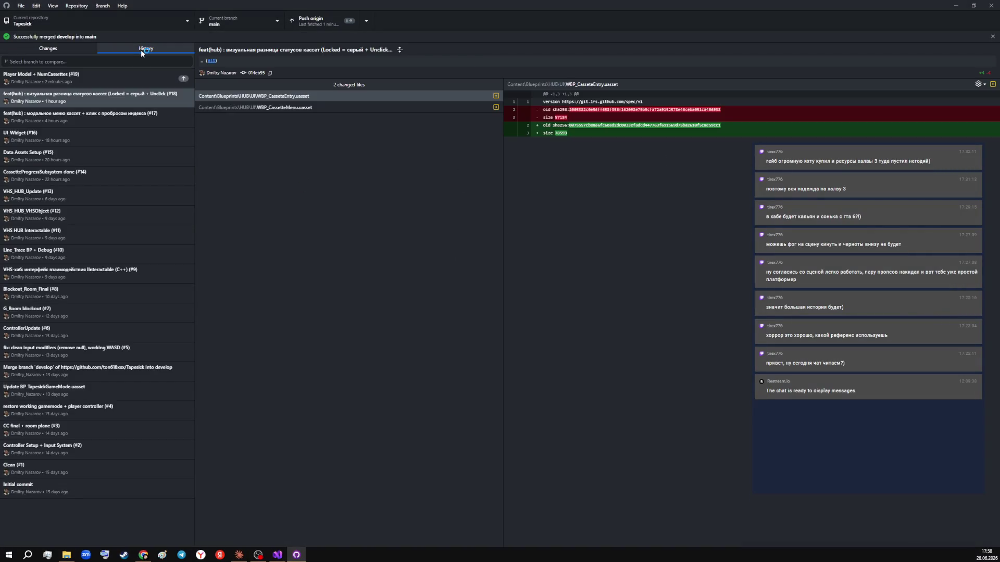
click(311, 20)
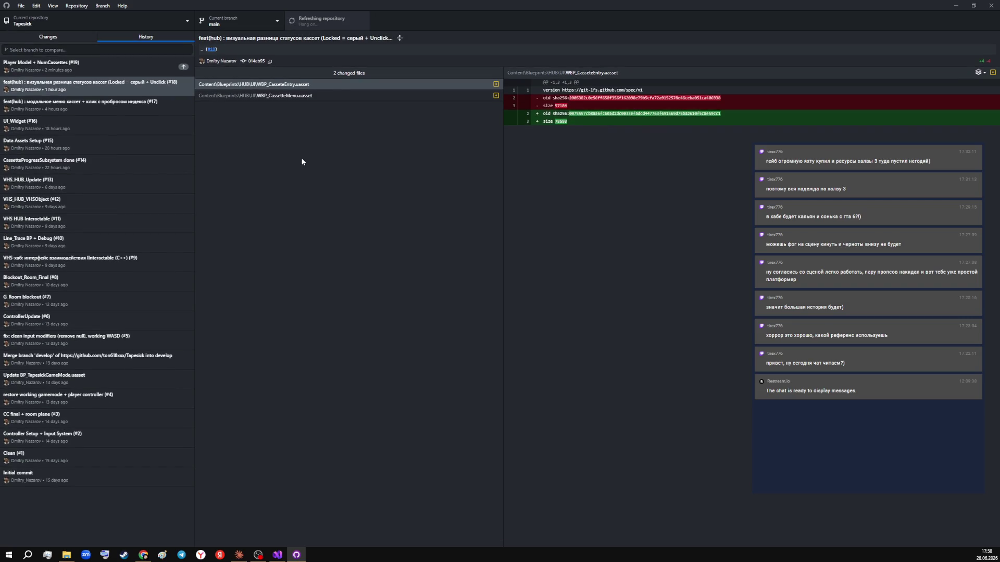
click(69, 65)
key(ctrl+1)
- Delete the NumCassettes branch locally and on the remote, then check out develop
click(249, 23)
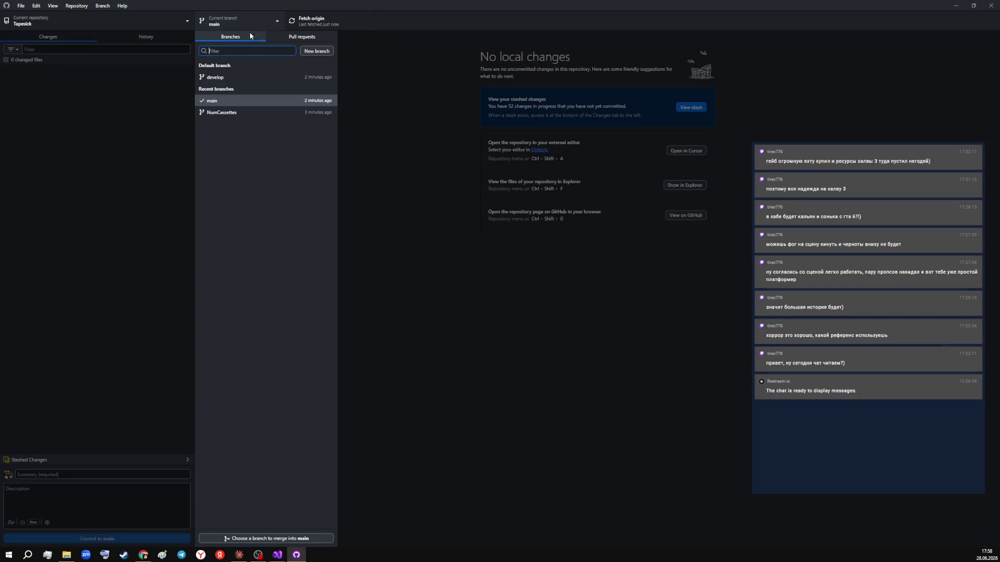
right_click(237, 112)
click(252, 159)
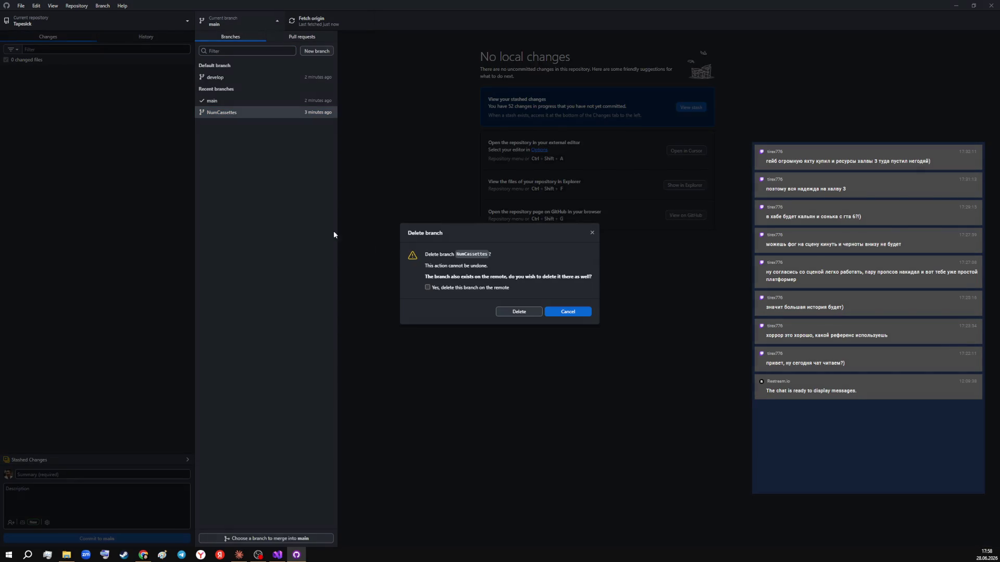
click(427, 287)
click(517, 313)
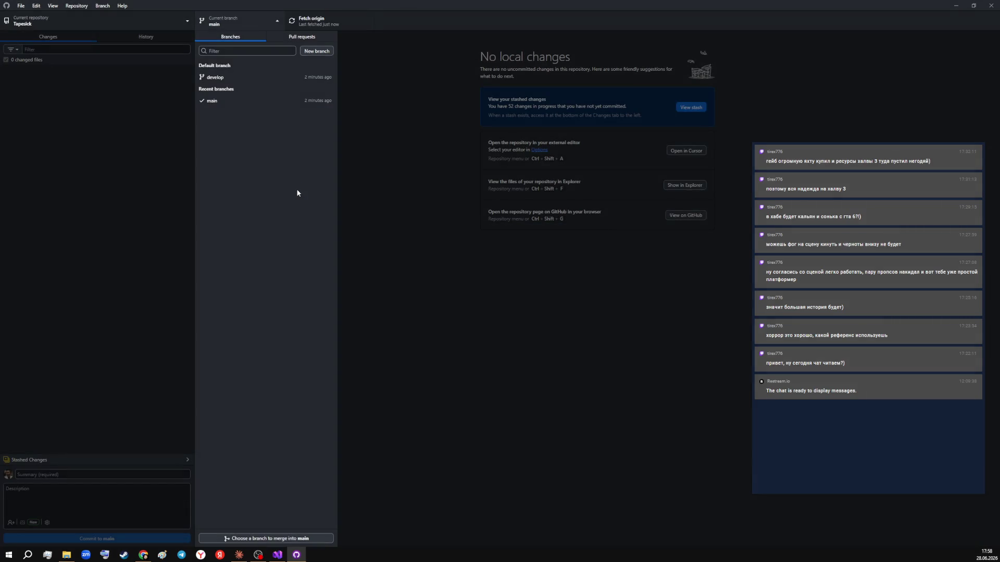
click(241, 77)
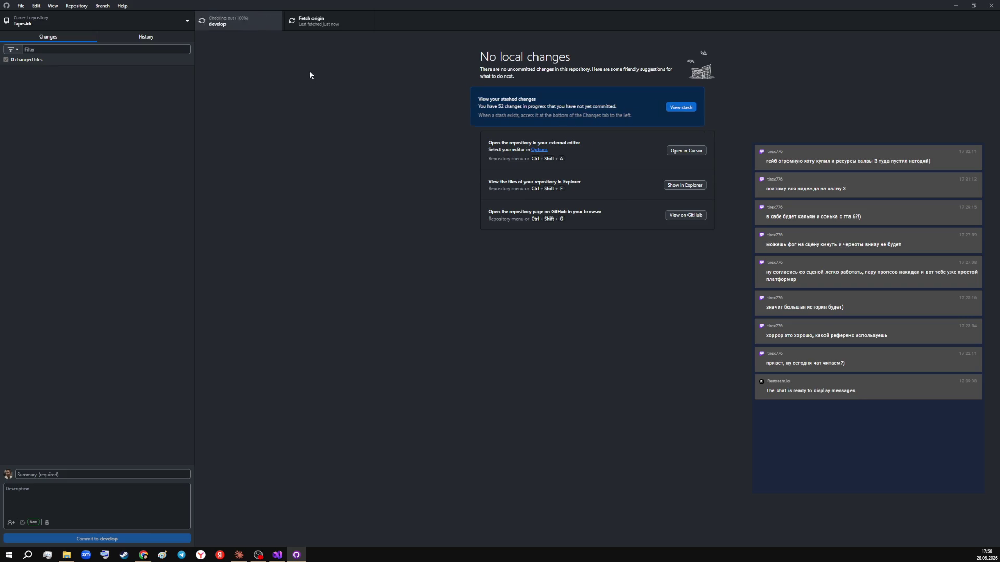
click(271, 20)
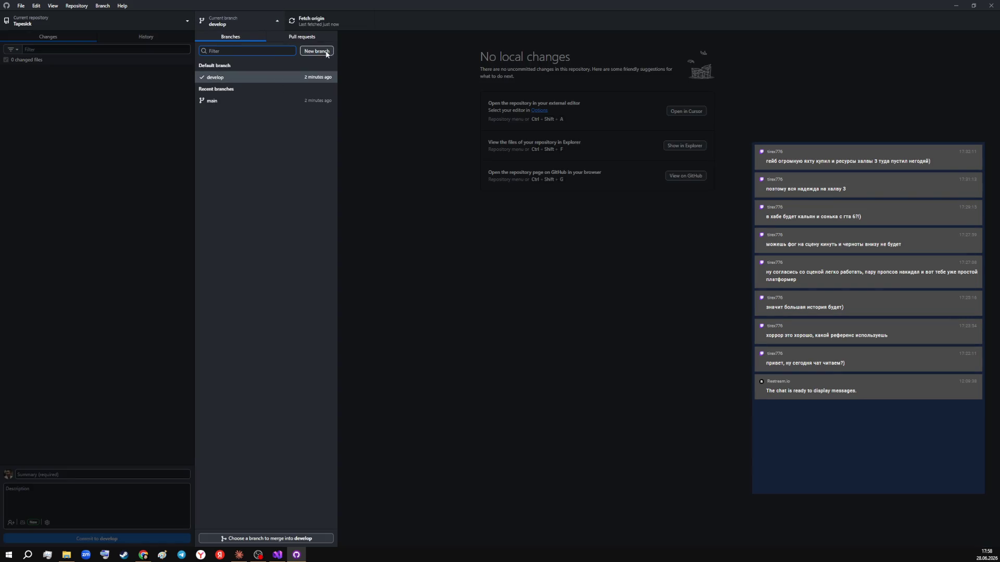
- Create a Player_Anim branch from develop and publish it to GitHub
click(316, 52)
text(PA)
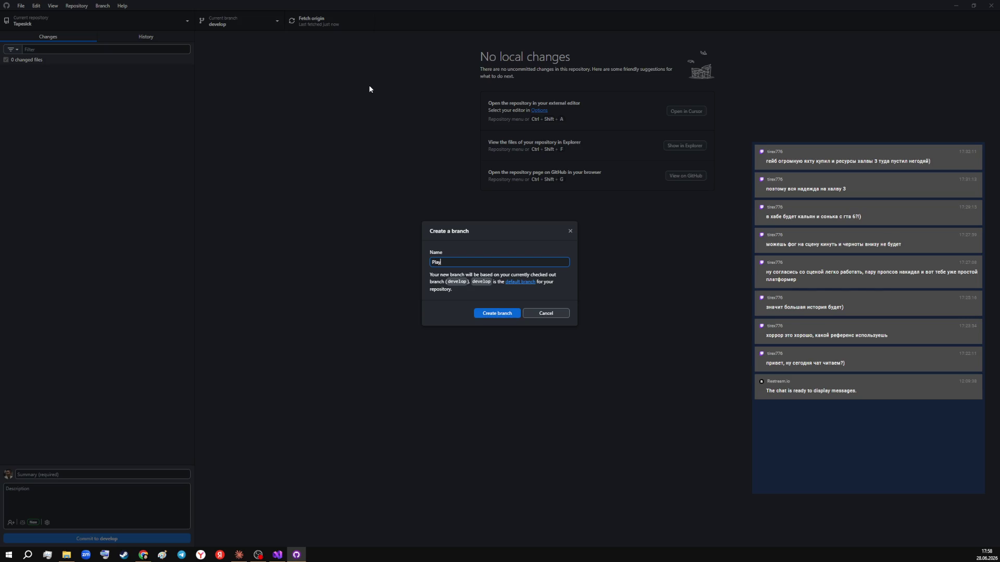
text(er_Anim)
click(487, 315)
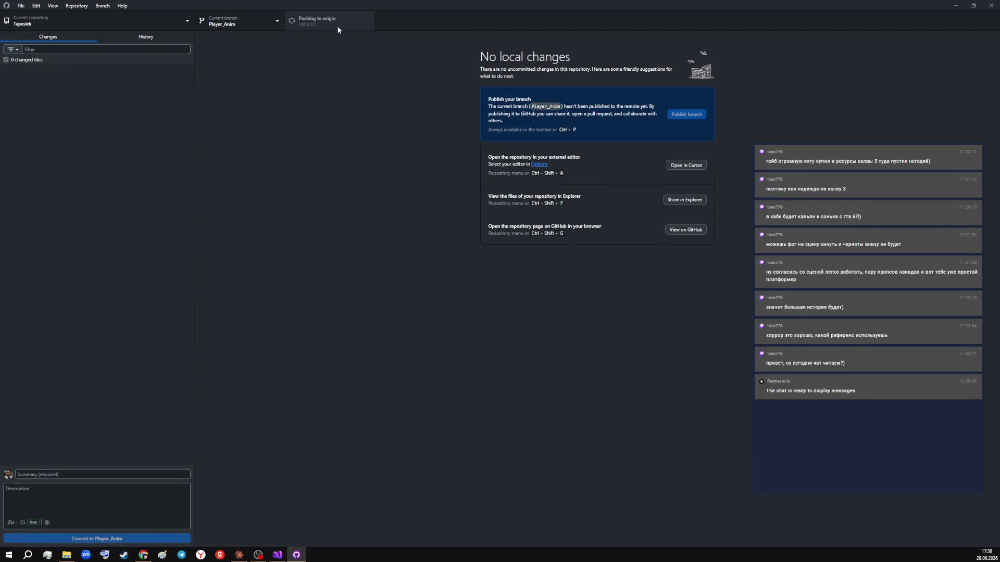
click(336, 25)
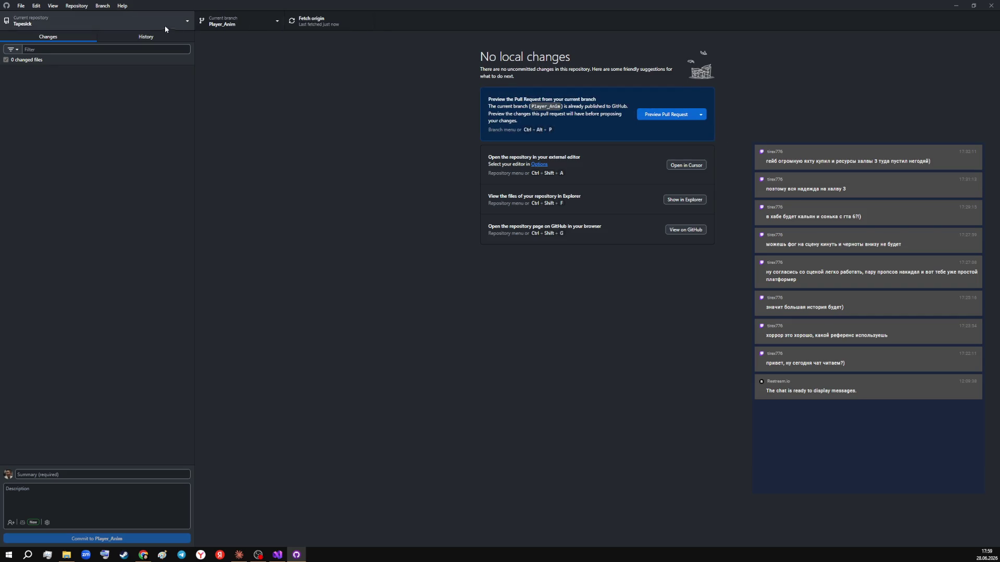
click(120, 35)
click(78, 36)
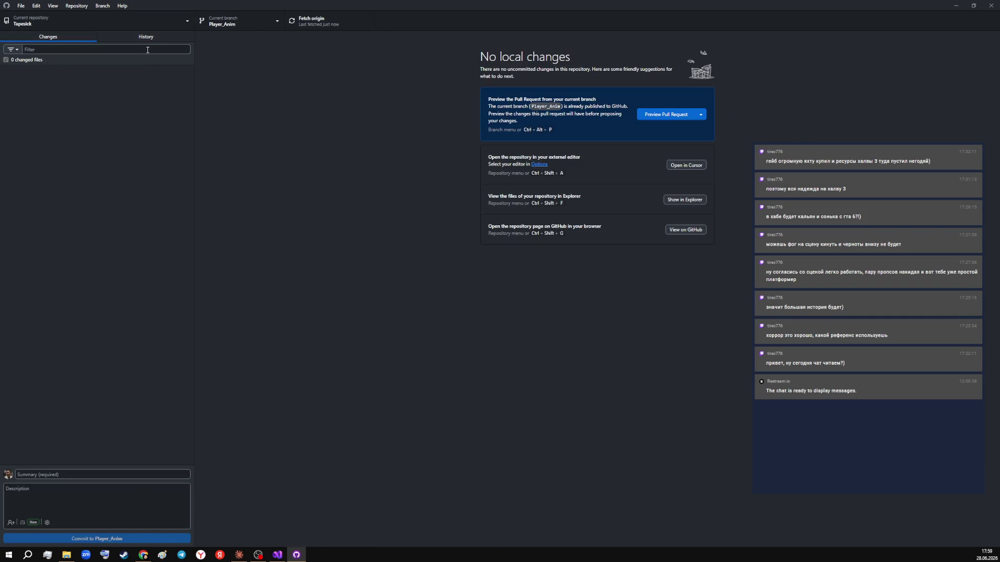
- Close GitHub Desktop and hide the desktop icons while the Tapesick project loads
click(956, 5)
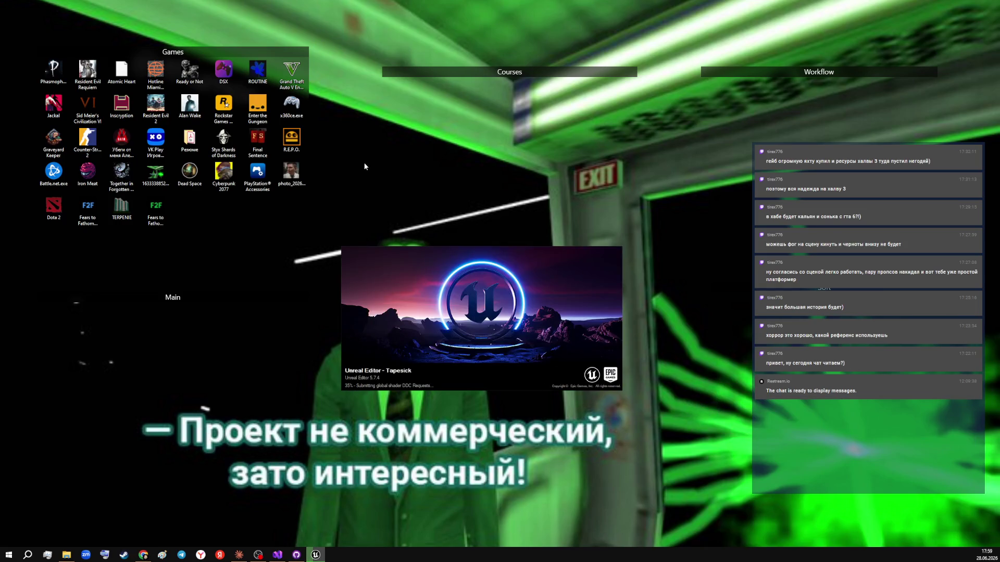
double_click(446, 448)
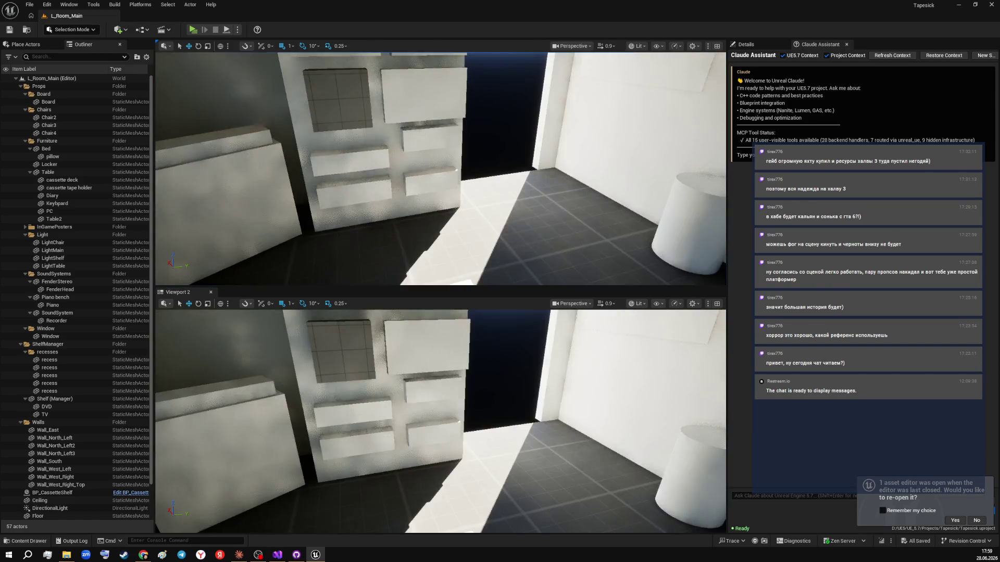
- Move the viewport camera onto the floor facing the shelf wall, then play-test standalone and exit
right_click(498, 206)
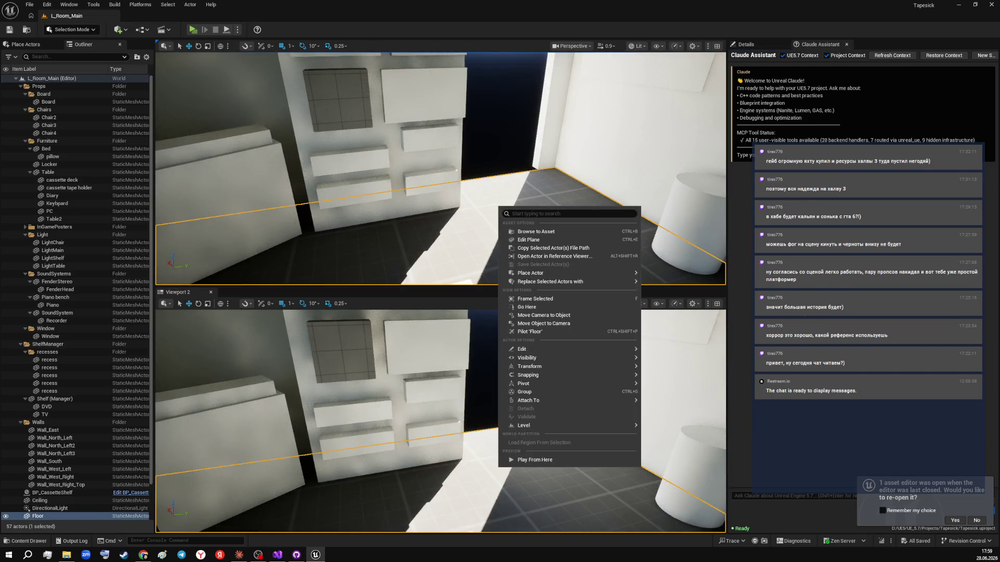
click(527, 307)
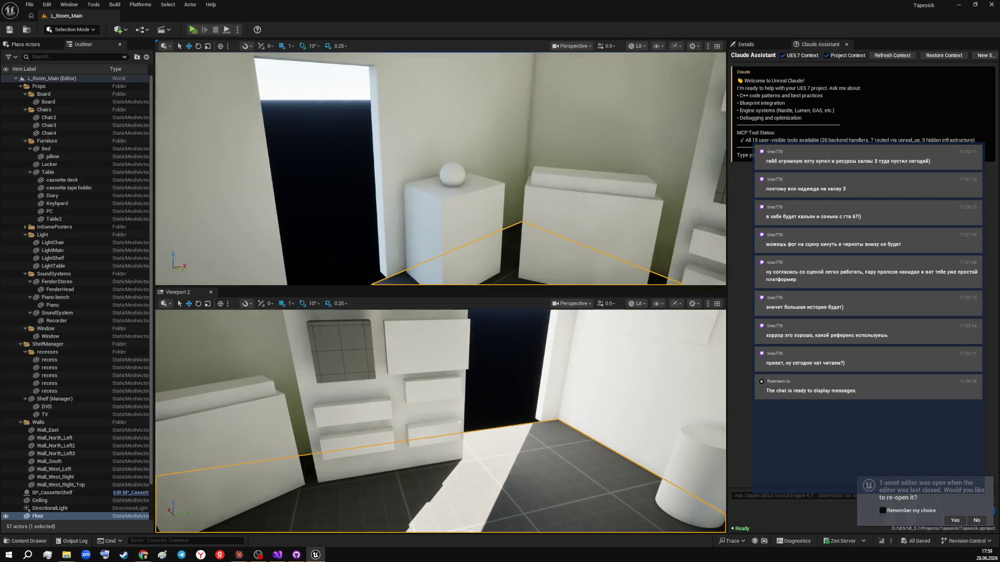
drag(249, 102, 249, 102)
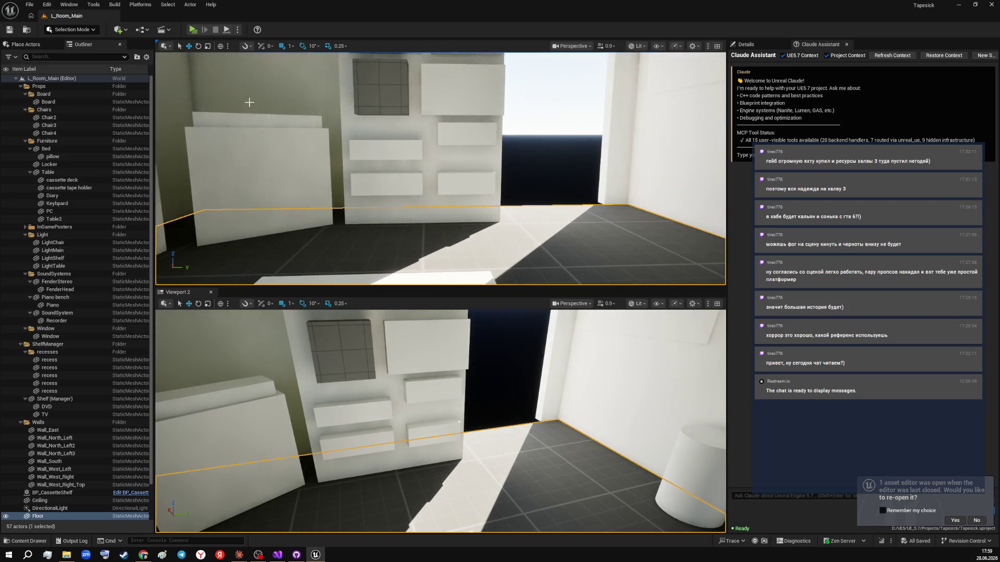
click(193, 29)
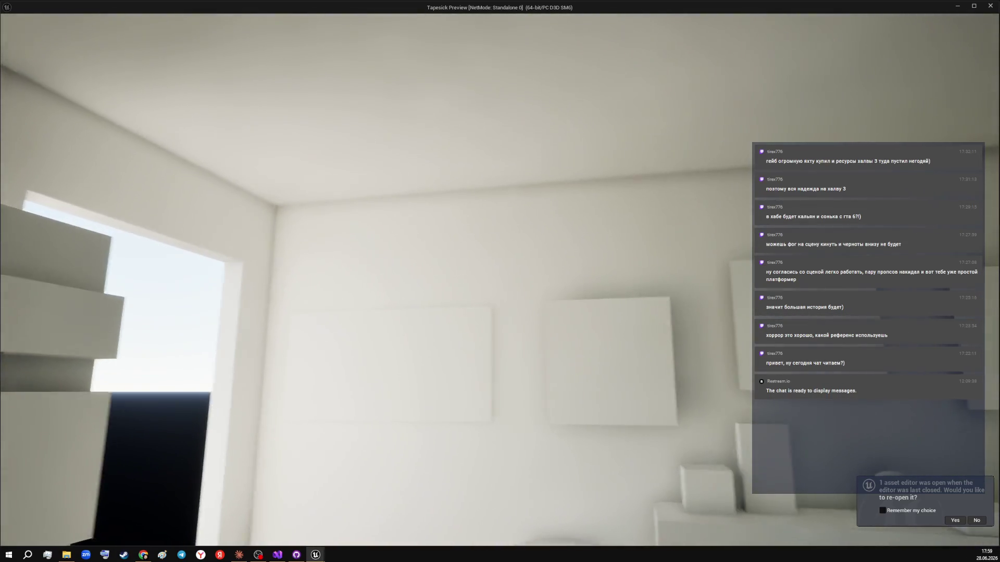
key(Escape)
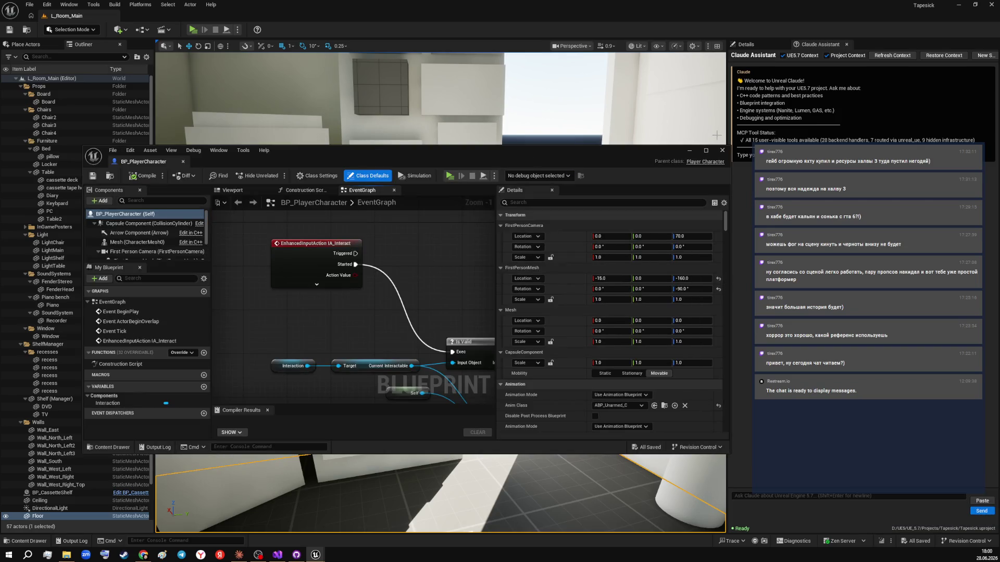
- Maximize the BP_PlayerCharacter Blueprint editor and open the Content Drawer
click(706, 150)
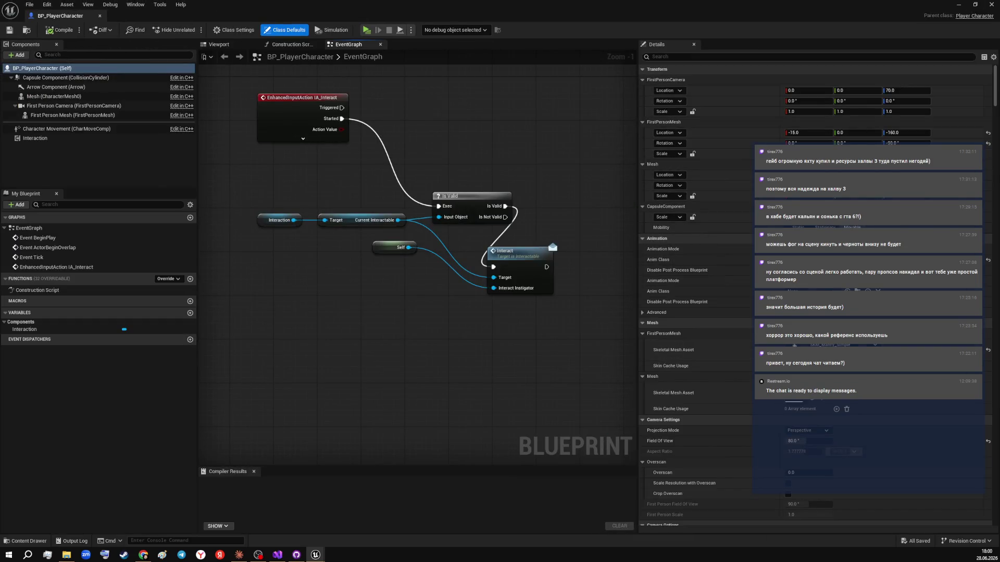
key(alt+Tab)
key(alt+Tab)
click(26, 541)
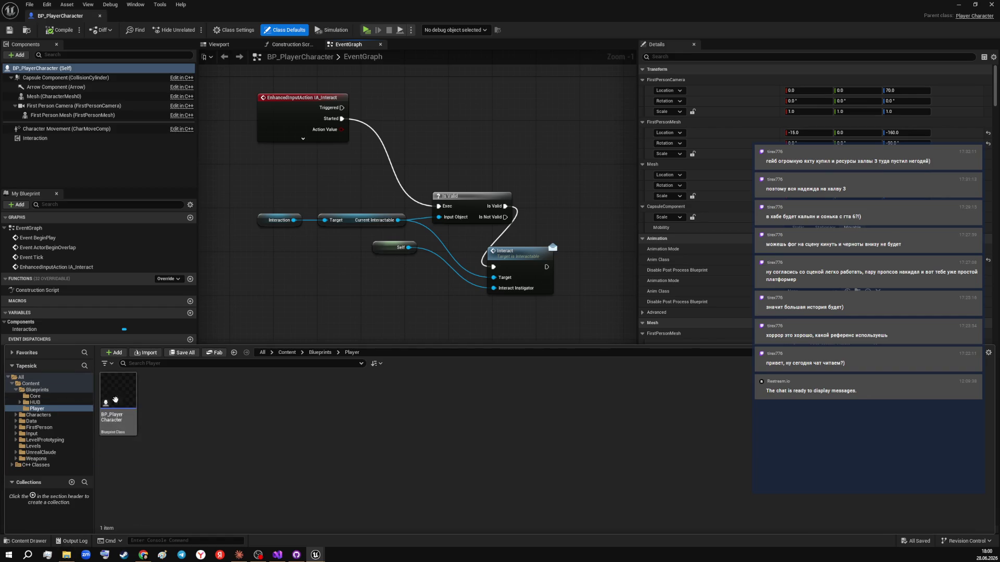
- Browse the content tree down to Characters/Mannequins/Anims/Unarmed
mouse_move(115, 399)
mouse_down()
mouse_move(52, 411)
mouse_move(94, 399)
mouse_up()
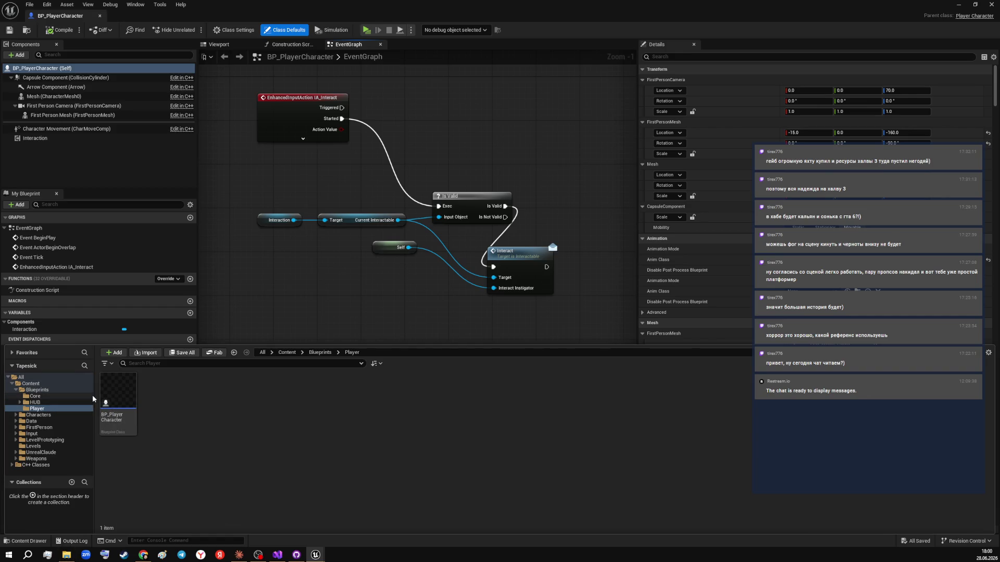
click(38, 415)
double_click(118, 391)
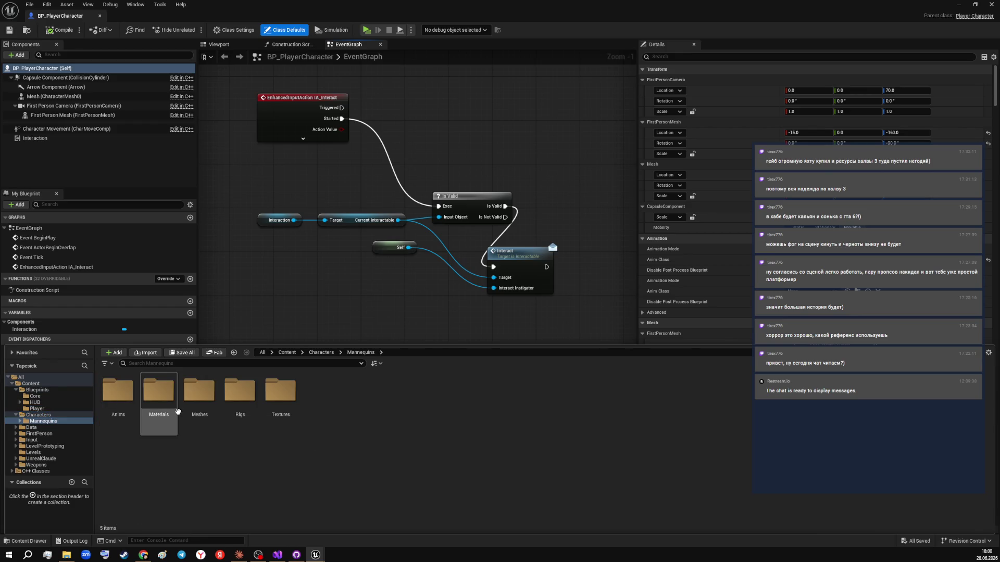
click(280, 392)
click(239, 392)
double_click(118, 390)
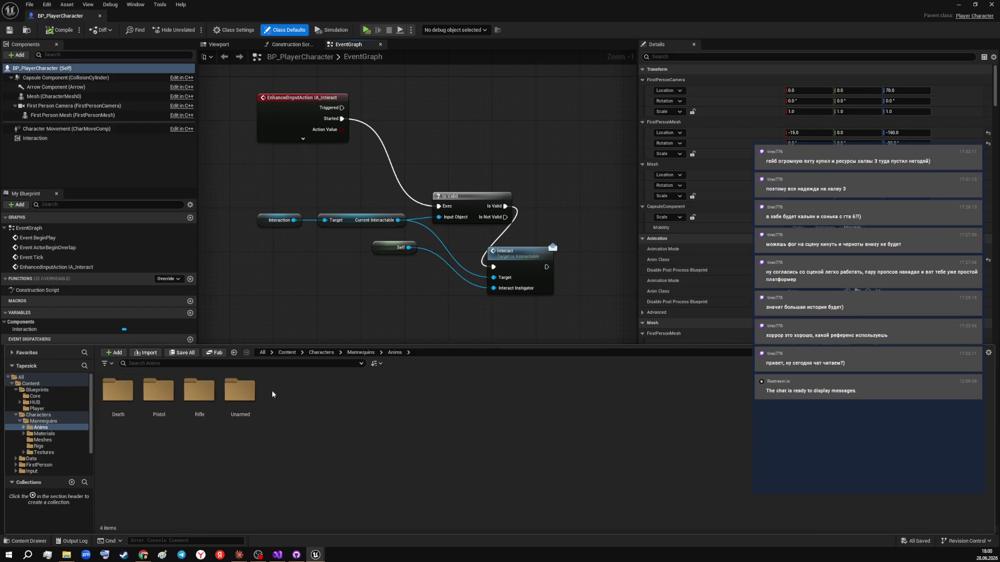
double_click(240, 391)
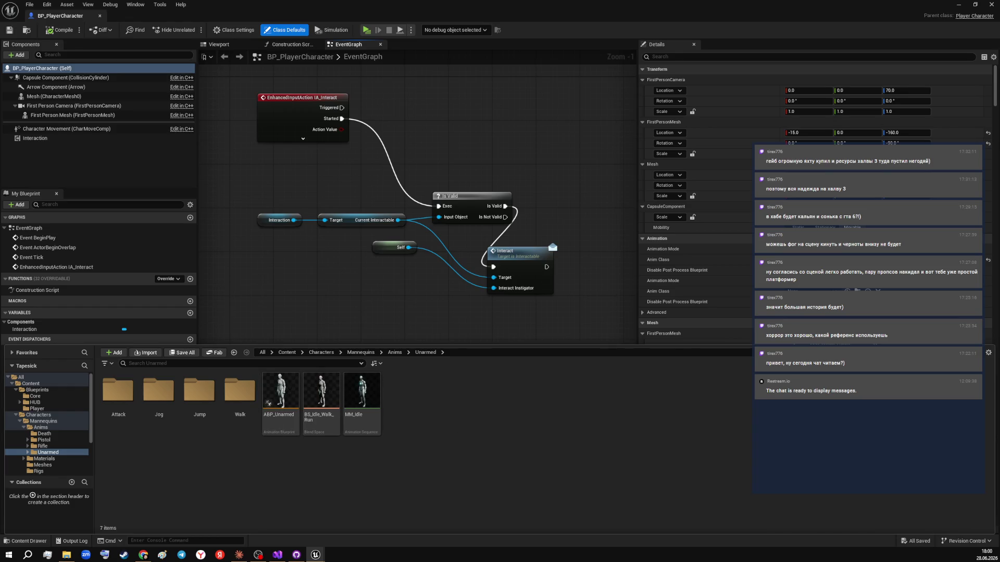
click(239, 555)
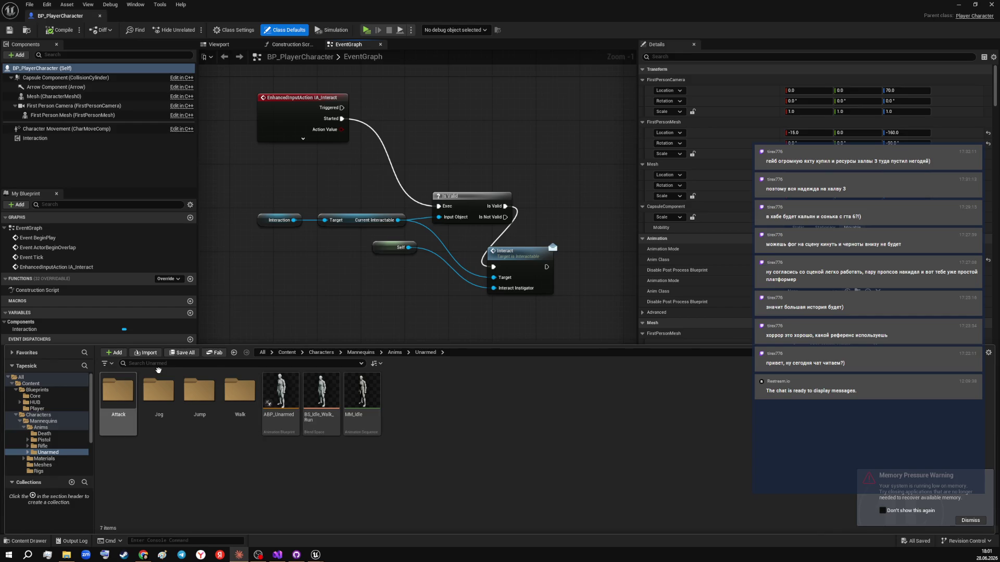
- Search the asset list and folder tree for SKM_Manny_Simple and its variants
click(165, 365)
text(SKM_Manny_Simple)
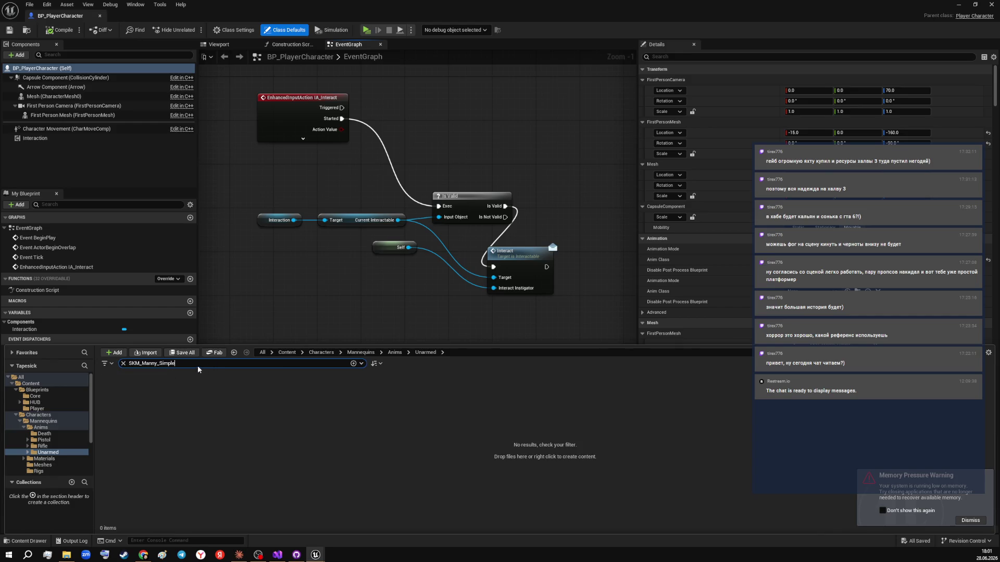
drag(175, 364, 159, 363)
key(BackSpace)
key(BackSpace)
click(146, 364)
key(BackSpace)
key(ctrl+a)
key(BackSpace)
click(85, 367)
text(SKM_Manny_Simple)
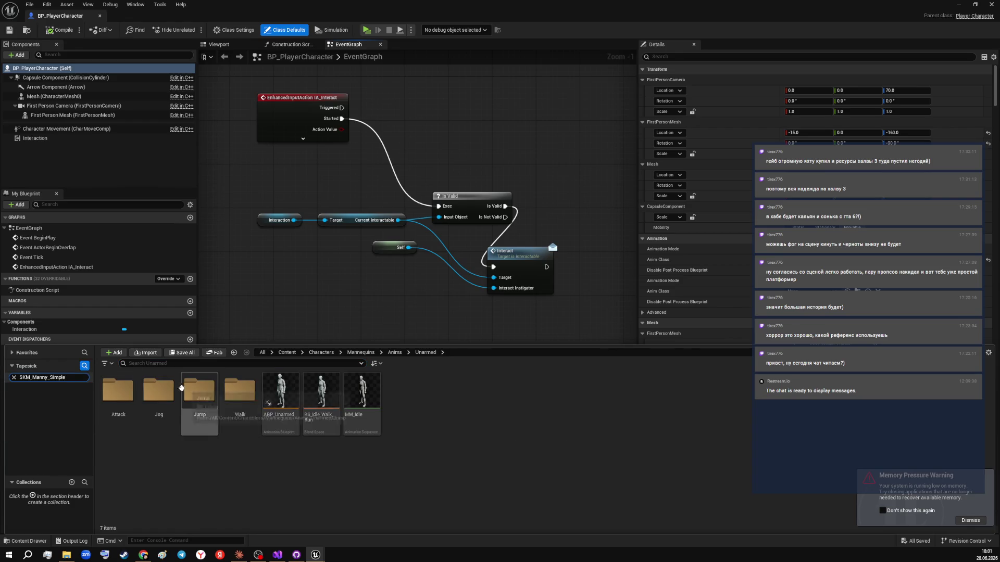
key(ctrl+a)
key(ctrl+c)
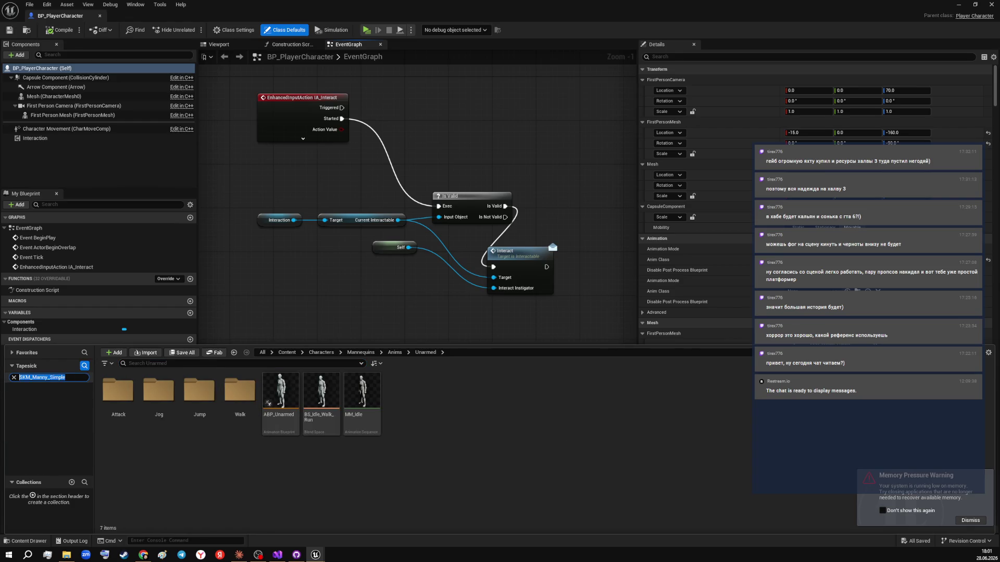
key(alt+Tab)
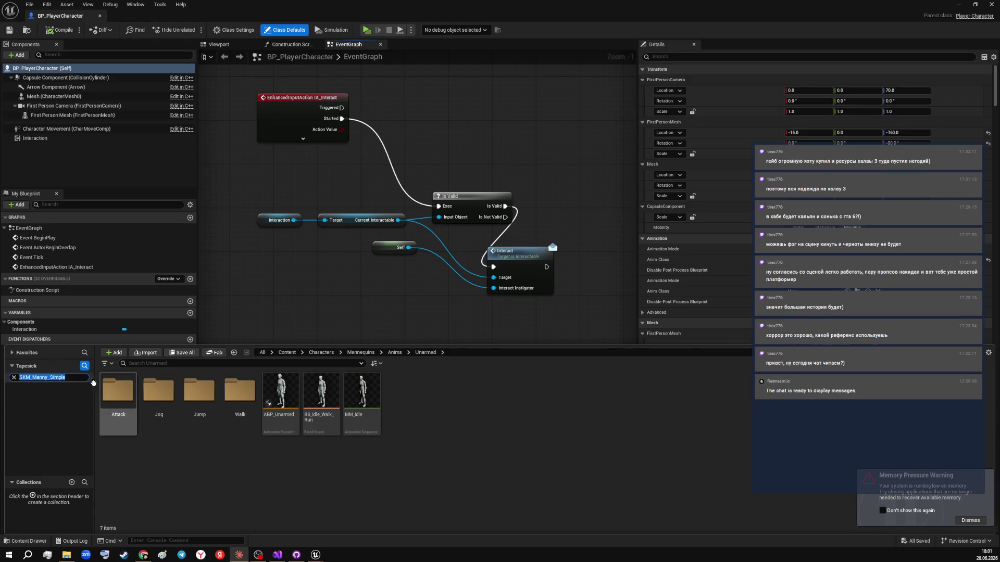
- Clear the folder filter and open Blueprints/Player, selecting BP_PlayerCharacter
key(BackSpace)
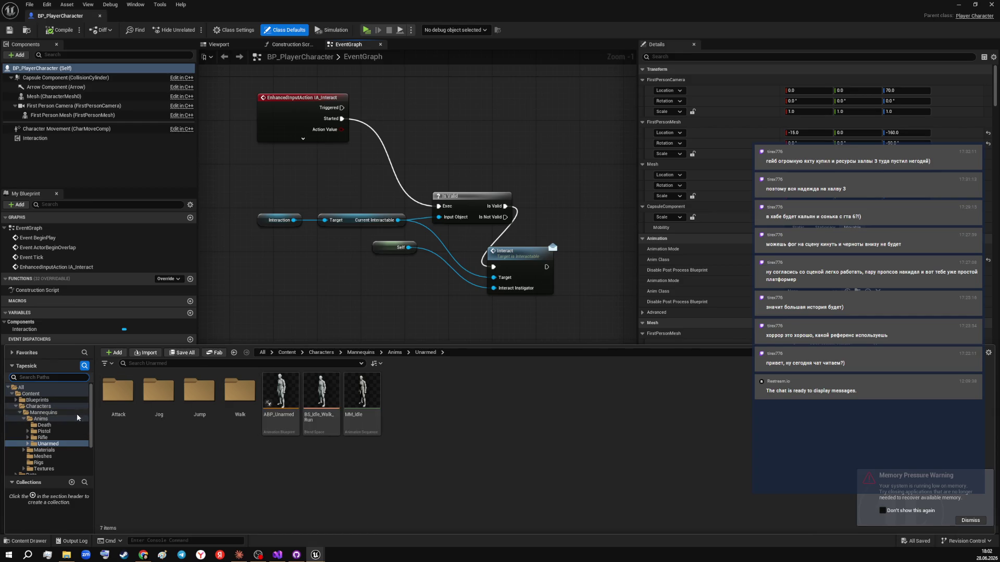
click(38, 400)
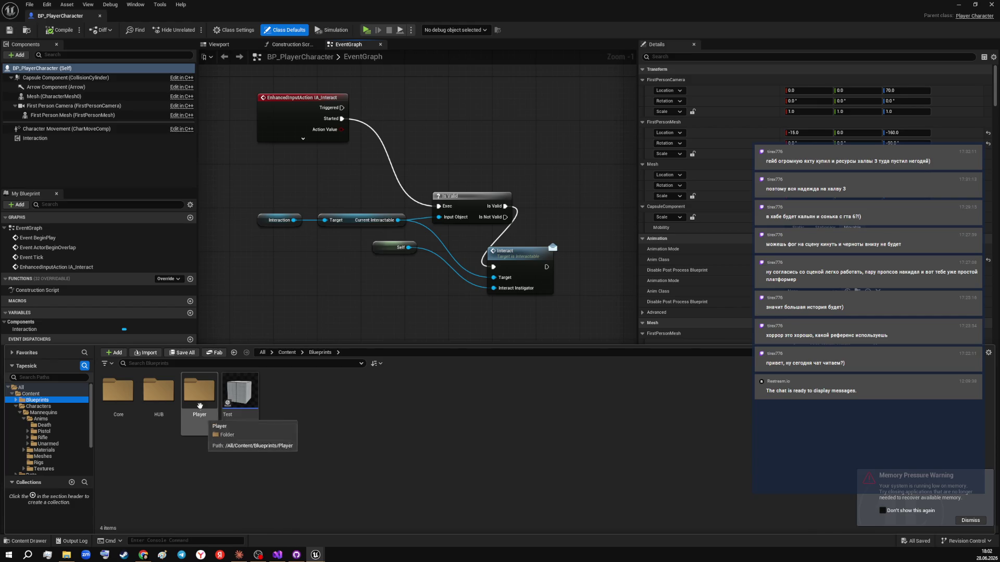
double_click(199, 406)
click(120, 401)
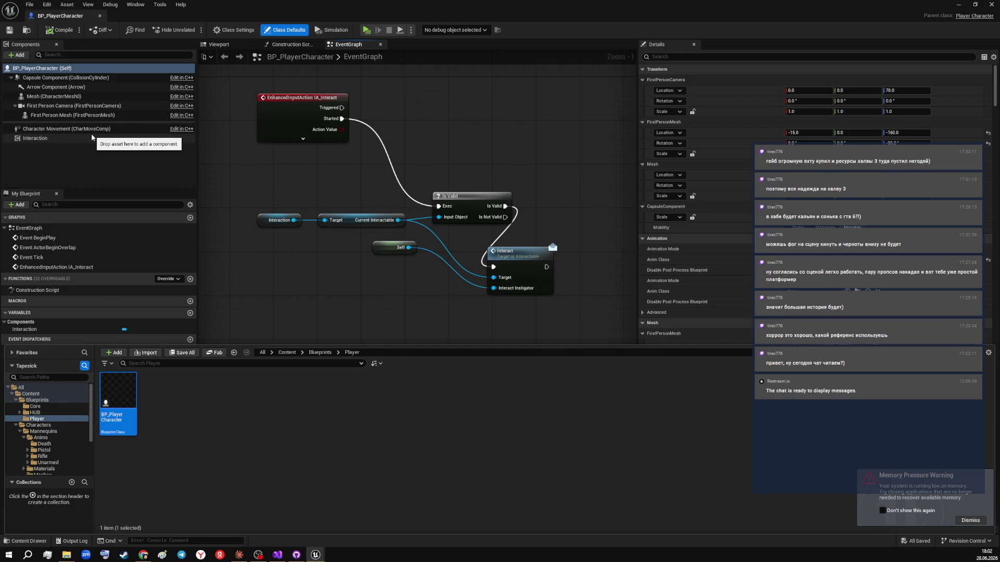
- Select the First Person Mesh component and reopen the Content Drawer
click(72, 115)
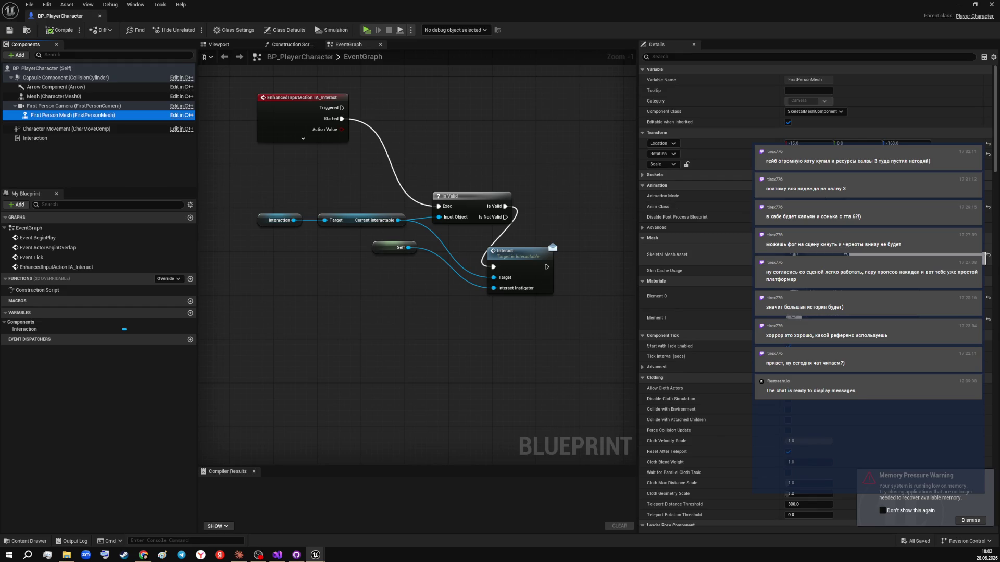
click(984, 258)
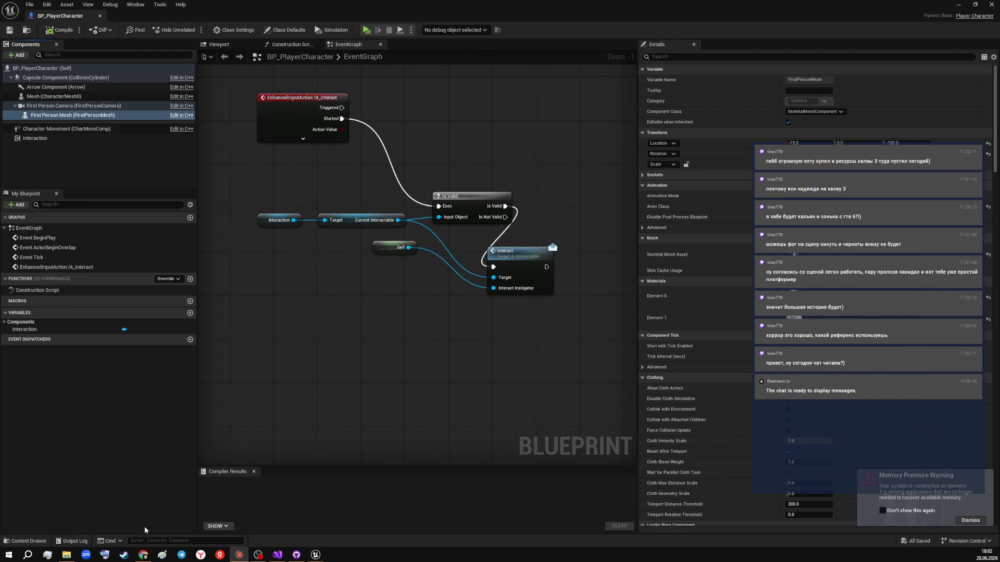
click(86, 471)
key(ctrl+space)
- Search all project content for SKM_Manny_Simple and select the mesh
click(53, 377)
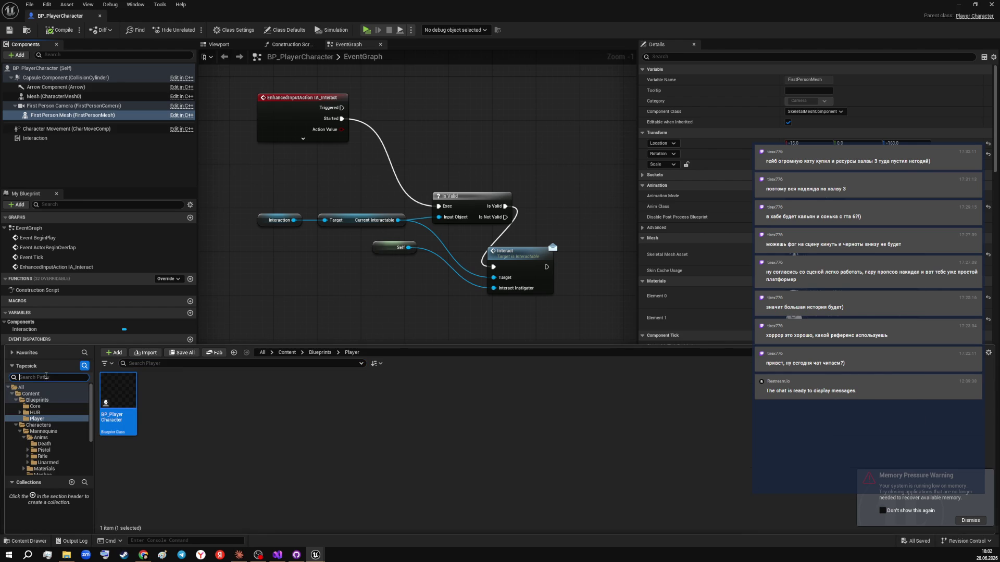
key(ctrl+v)
key(BackSpace)
key(BackSpace)
key(BackSpace)
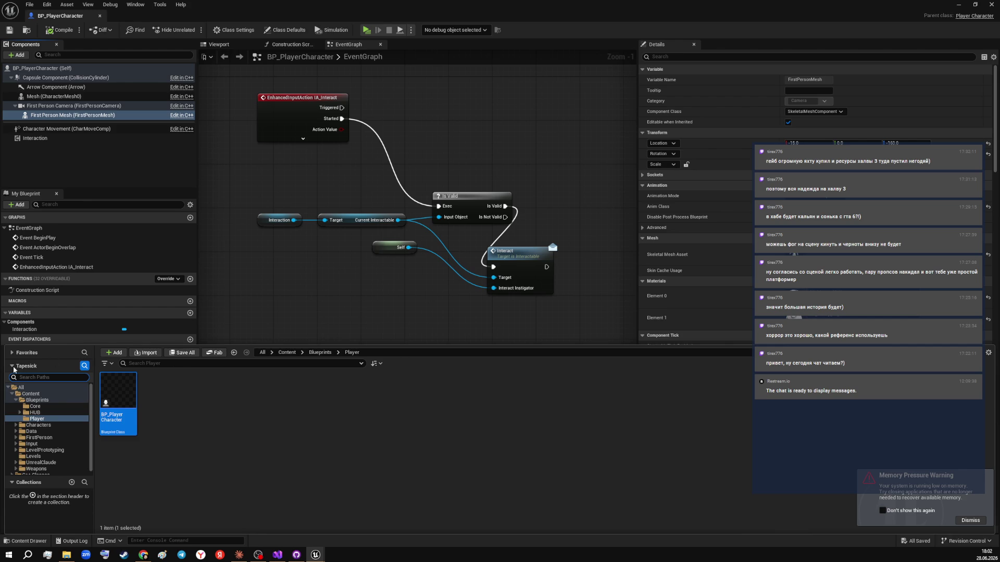
click(21, 388)
click(207, 363)
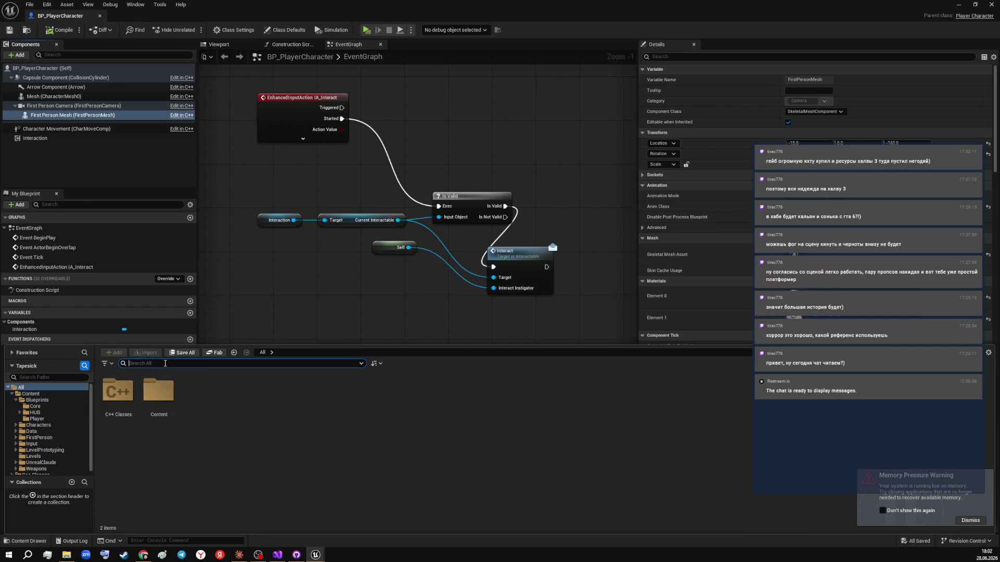
key(ctrl+v)
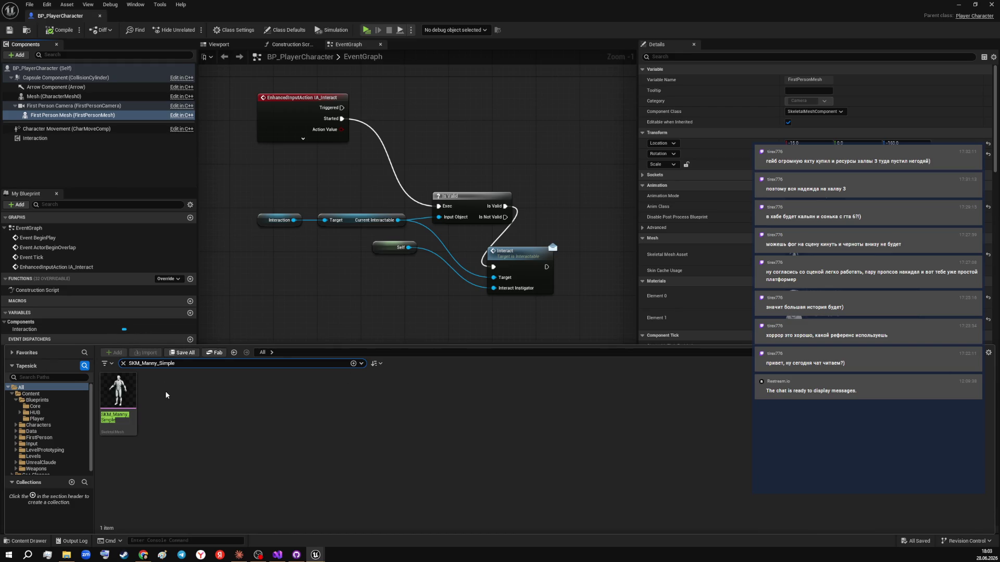
click(118, 391)
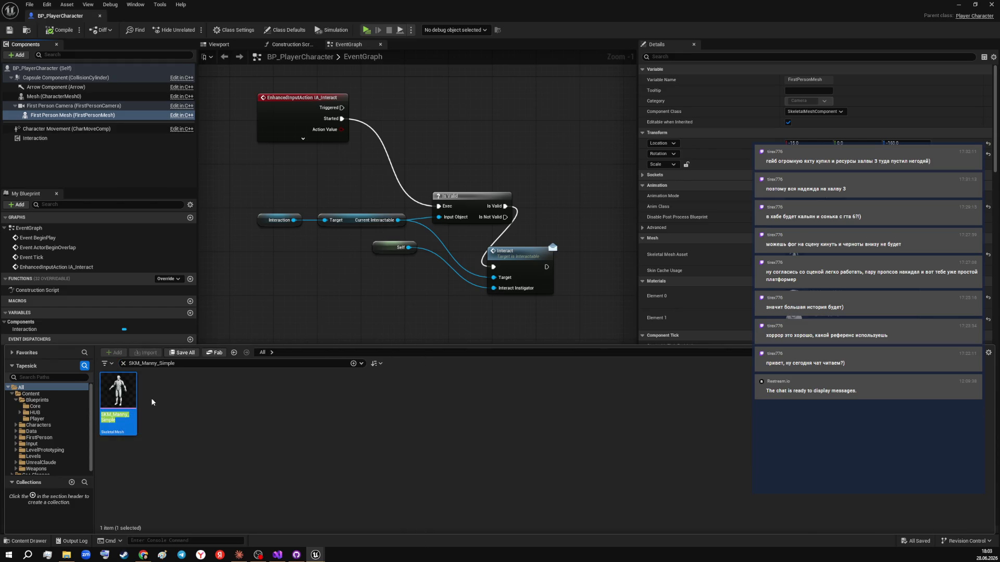
right_click(116, 389)
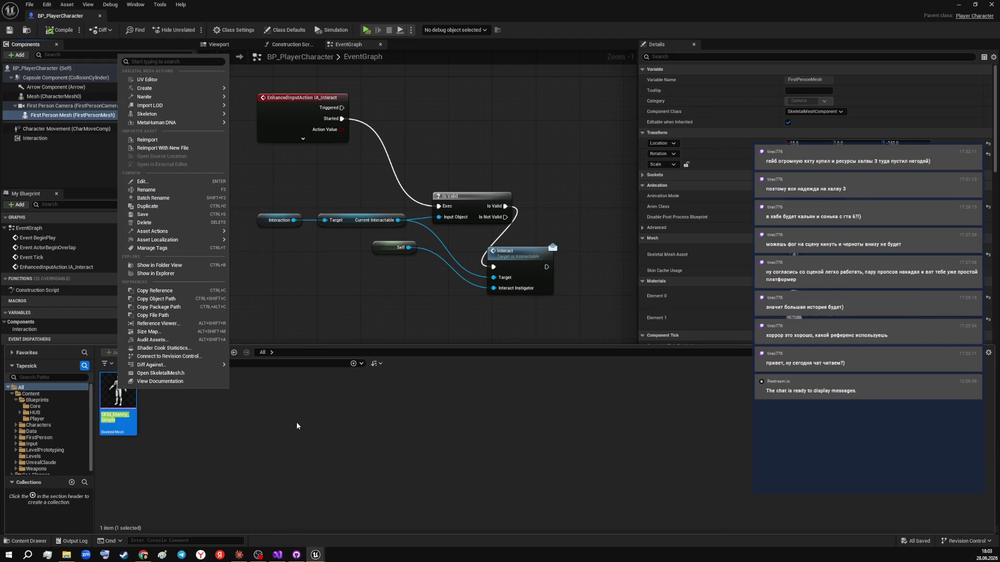
click(294, 426)
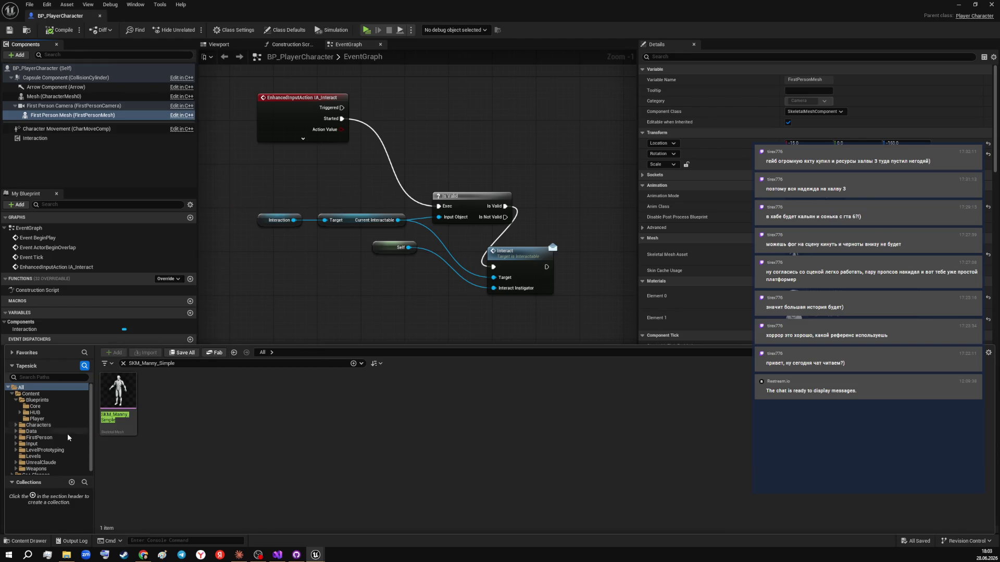
mouse_move(117, 405)
- Browse to Characters/Mannequins/Meshes, select SKM_Manny_Simple, and make the folder path editable
click(49, 426)
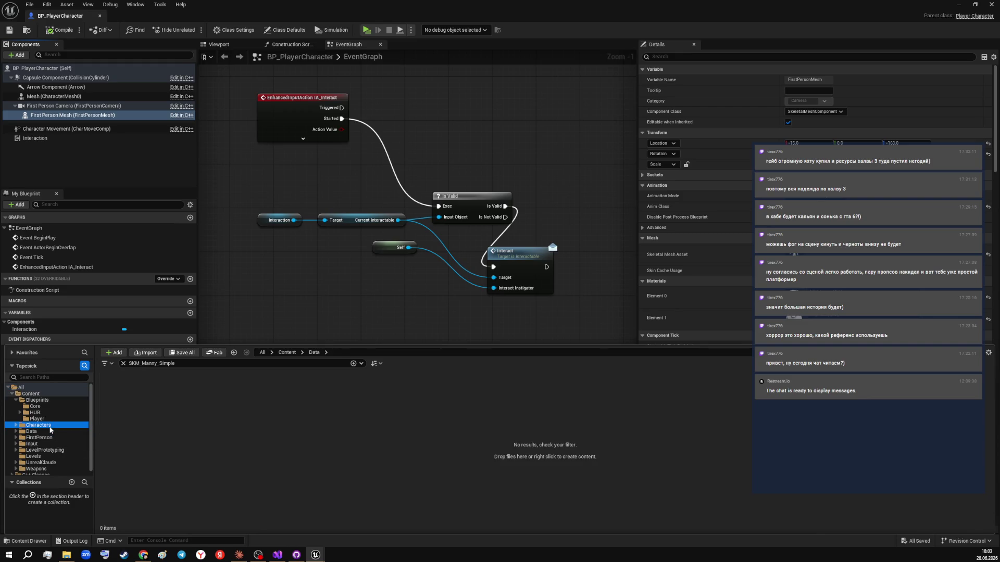
double_click(48, 426)
click(41, 432)
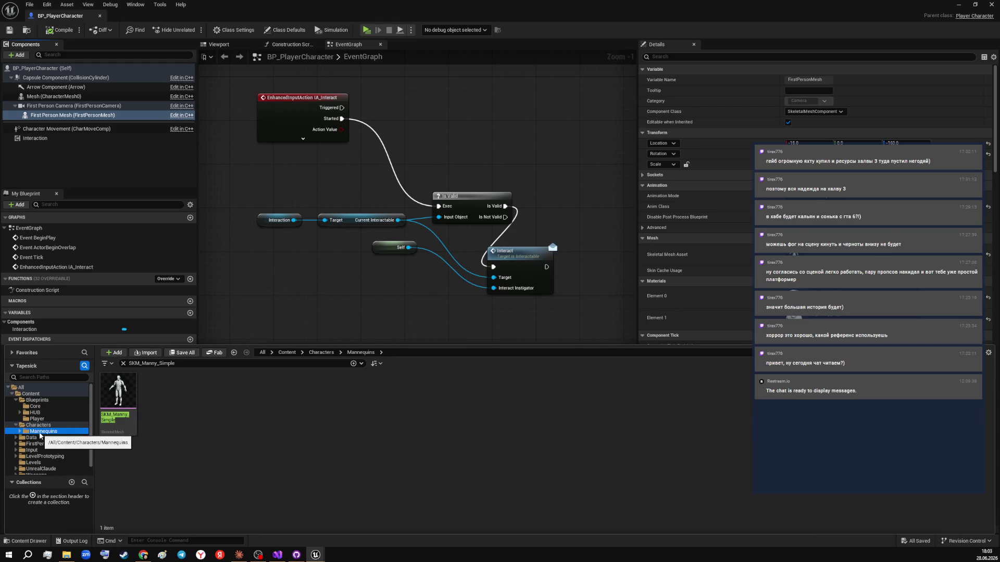
click(123, 365)
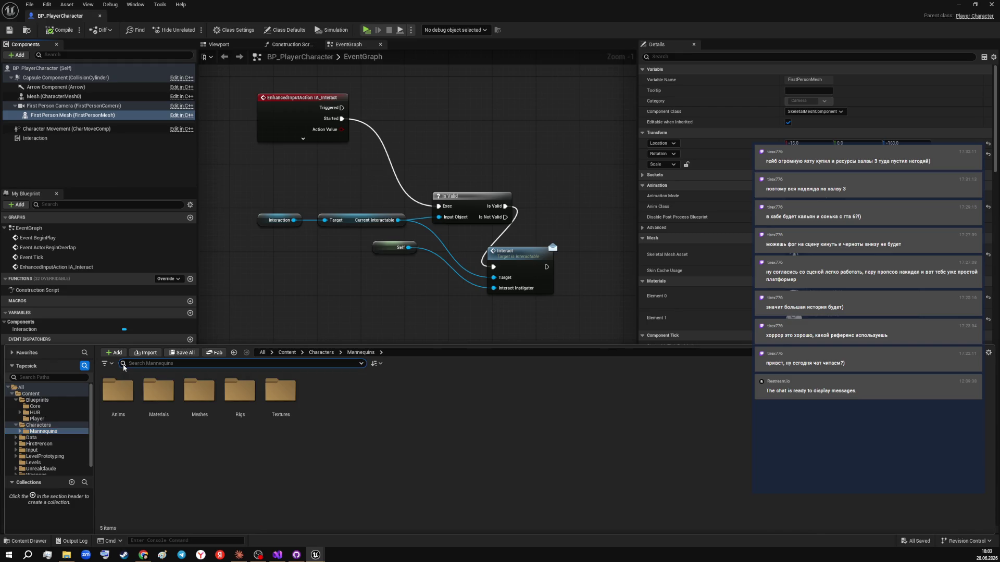
double_click(199, 392)
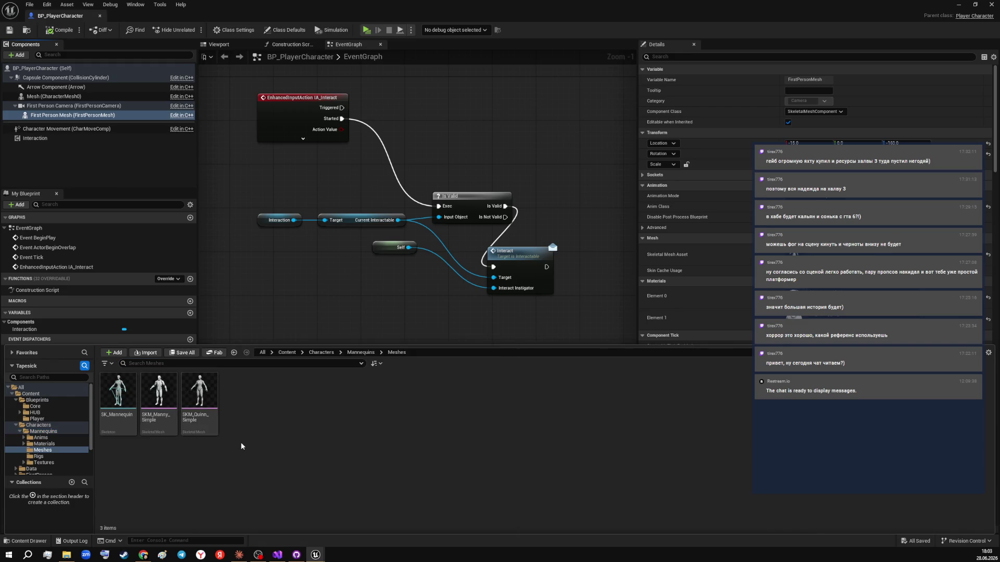
click(159, 398)
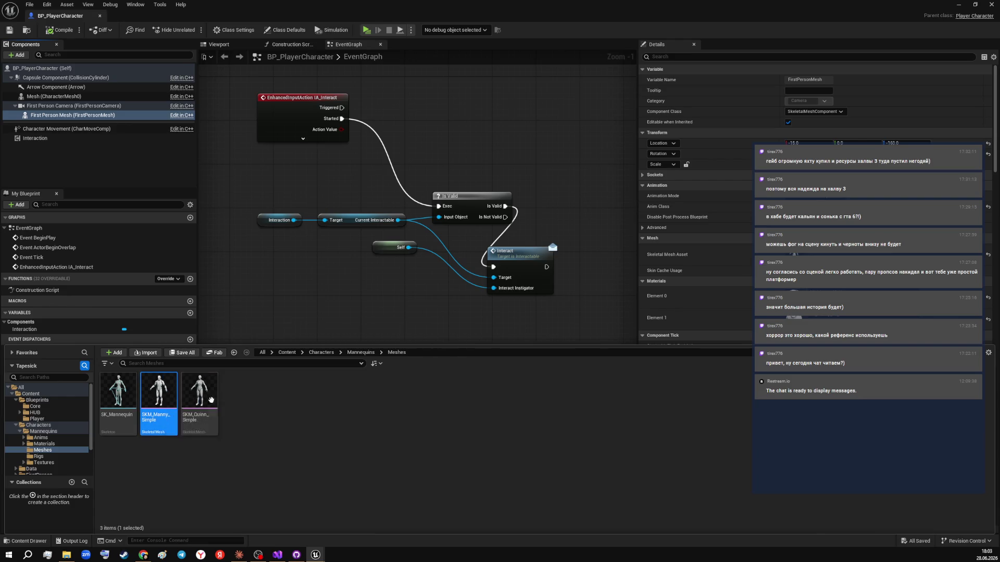
mouse_move(160, 390)
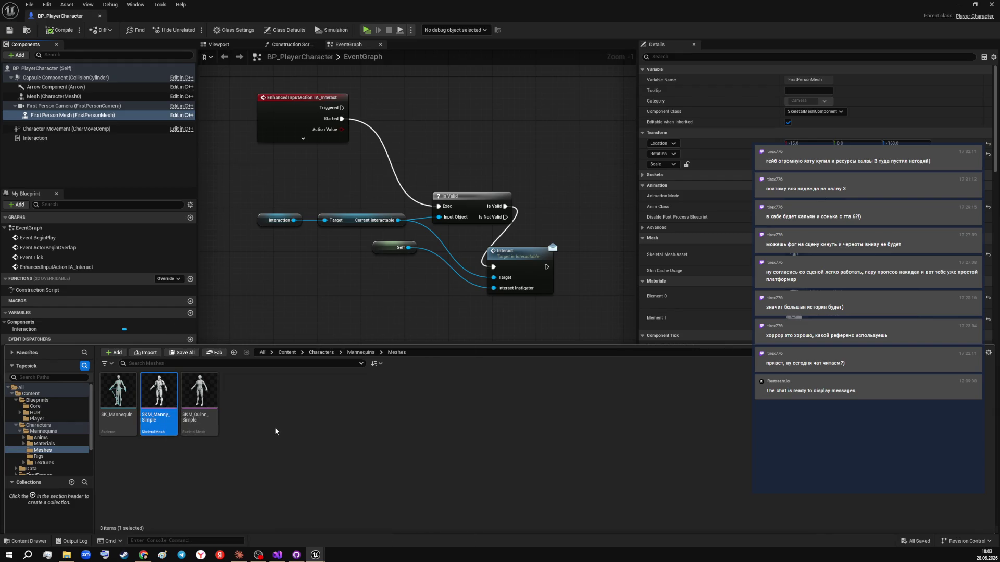
click(429, 352)
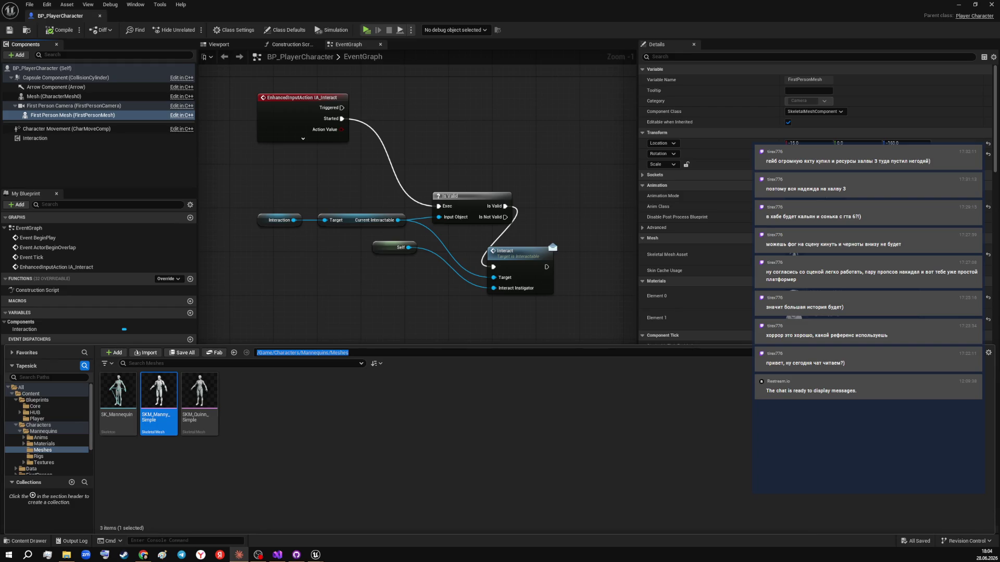
click(158, 416)
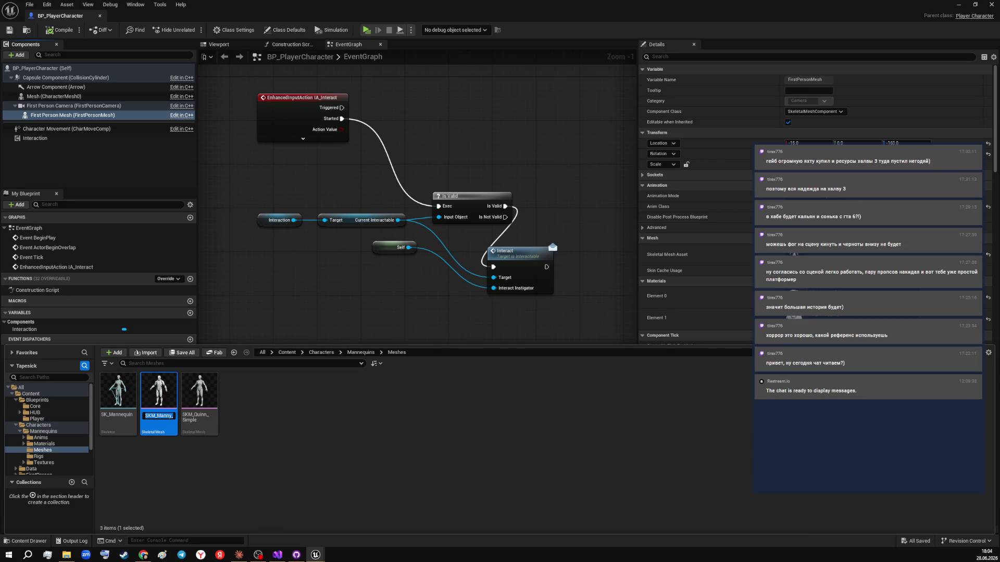
key(alt+Tab)
- Minimize the Blueprint editor and open the content drawer, collapsing the Characters and Blueprints folders
click(960, 5)
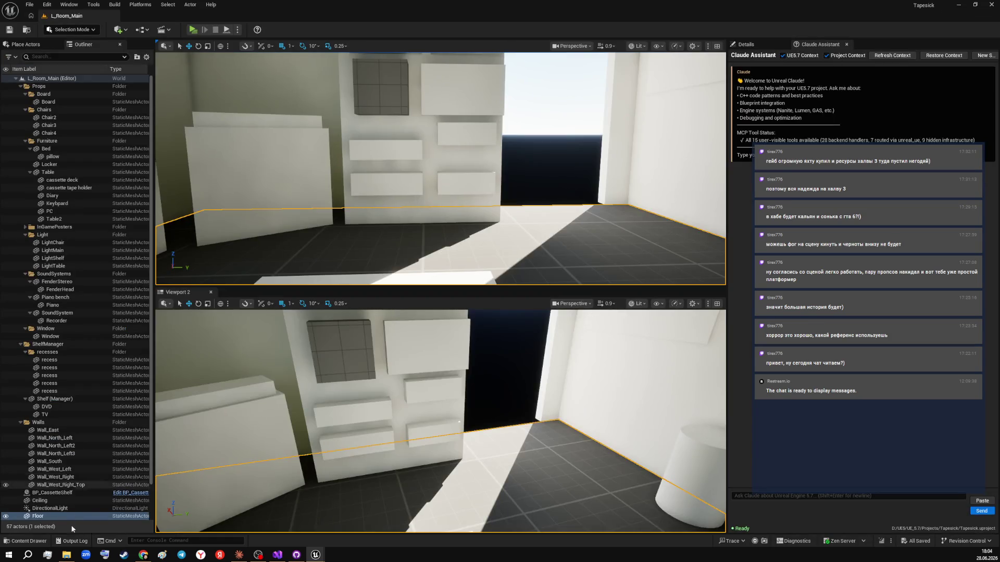
click(25, 541)
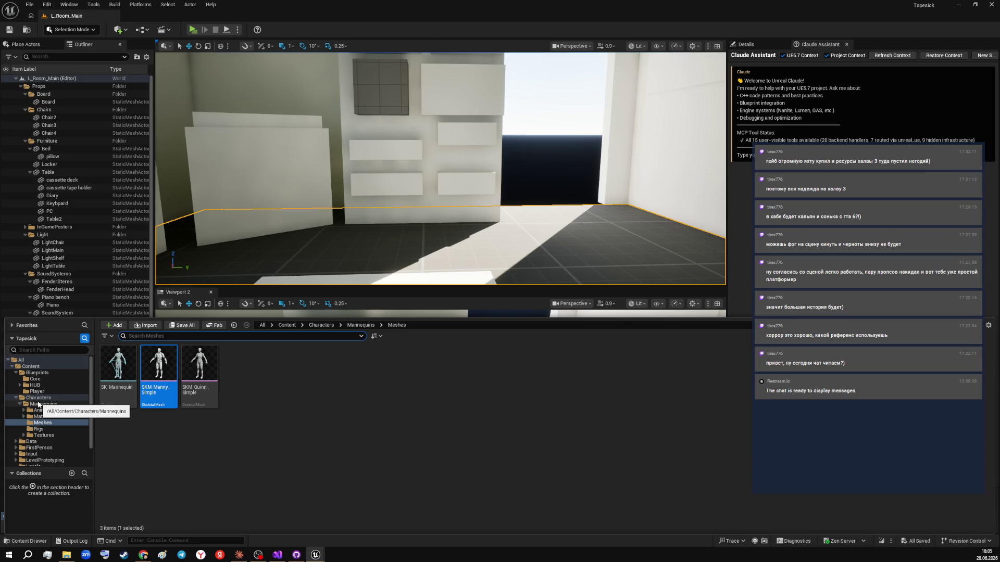
ctrl+click(37, 398)
click(16, 398)
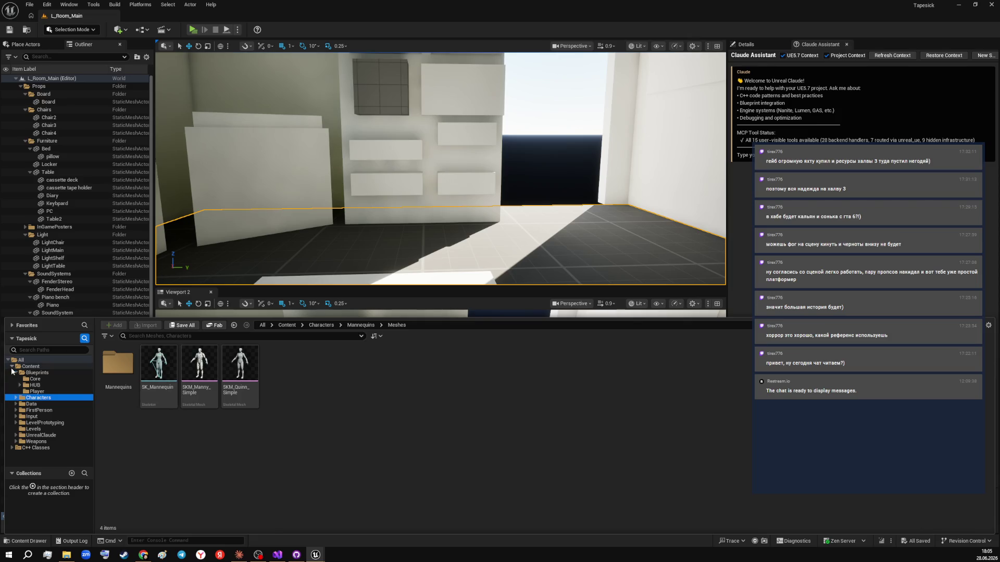
click(16, 373)
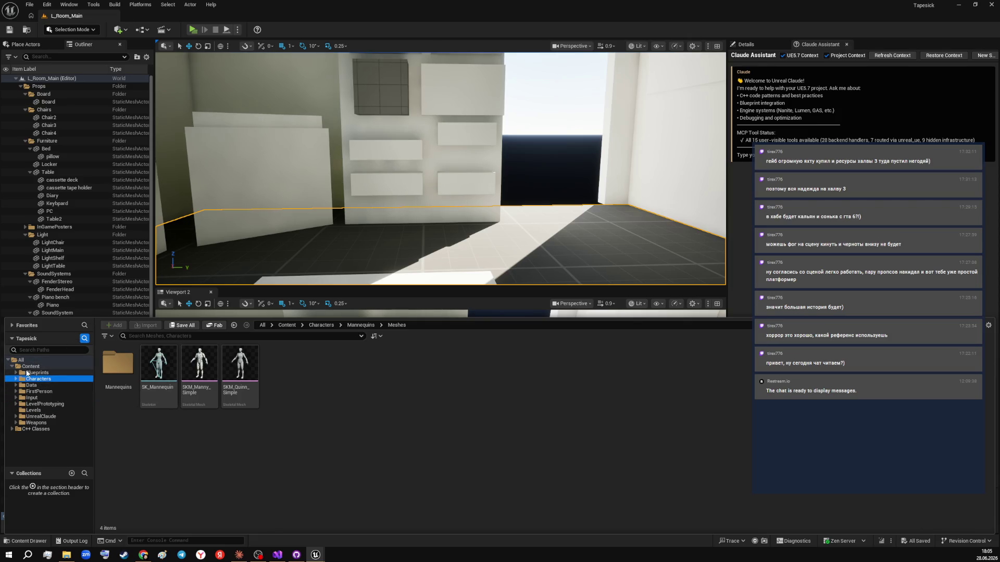
- Go up to the top-level Content folder and open the +Add new-asset menu
click(161, 475)
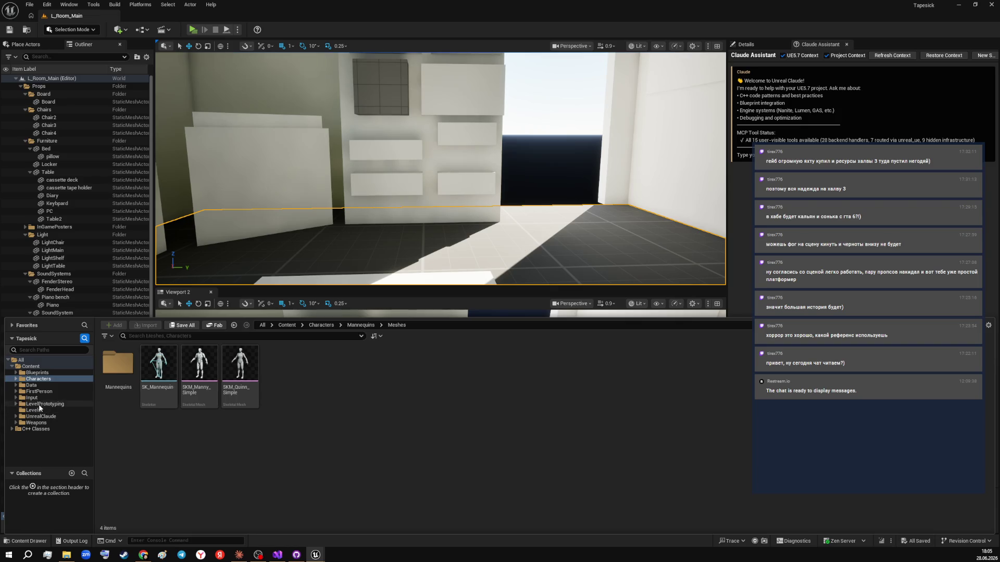
click(39, 379)
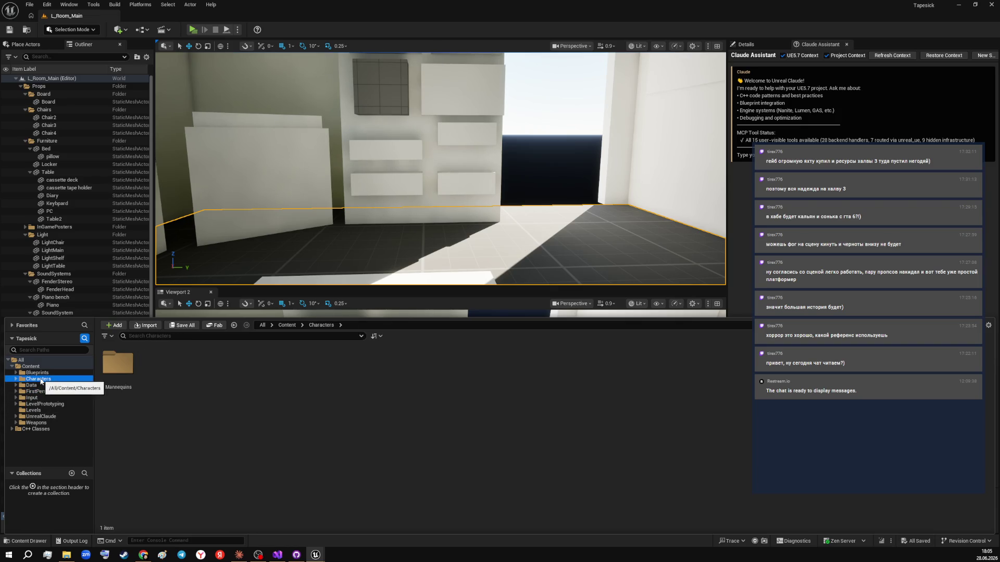
click(31, 367)
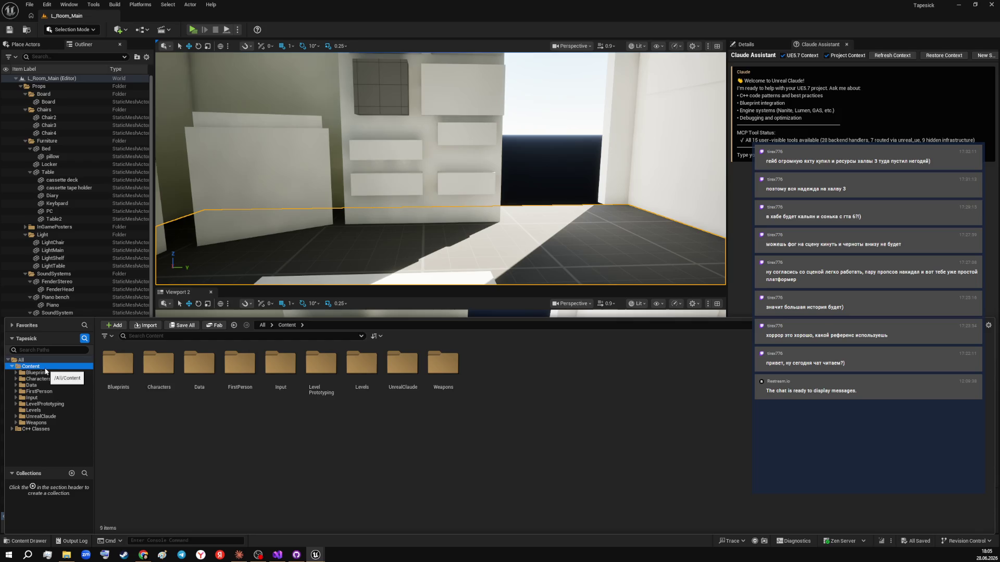
click(114, 325)
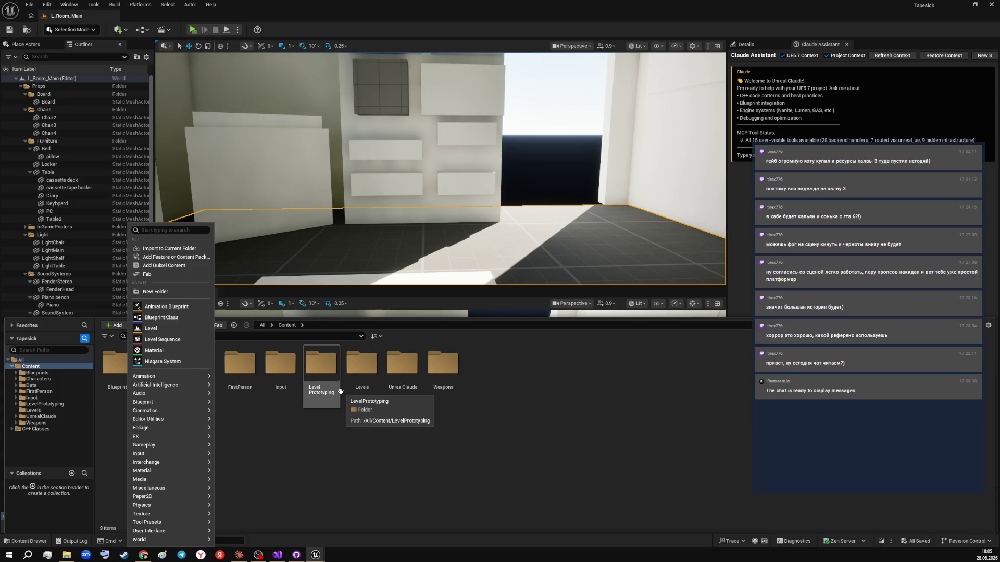
- Create a Level Sequence asset named LS_Anim_Grab in the Content folder
mouse_move(156, 410)
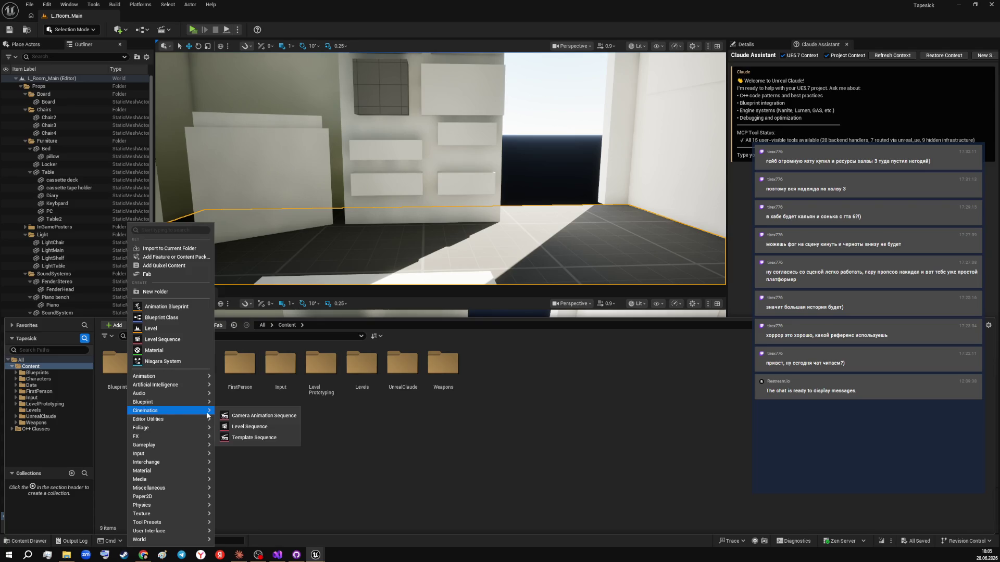
click(249, 426)
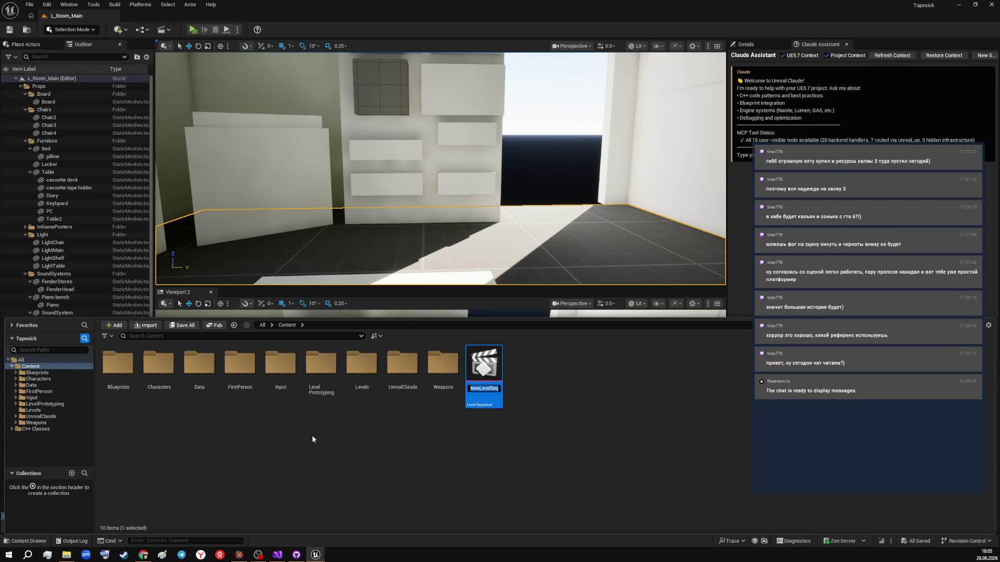
text(Д)
text(An)
text(m_G)
text(rab)
key(Return)
click(645, 405)
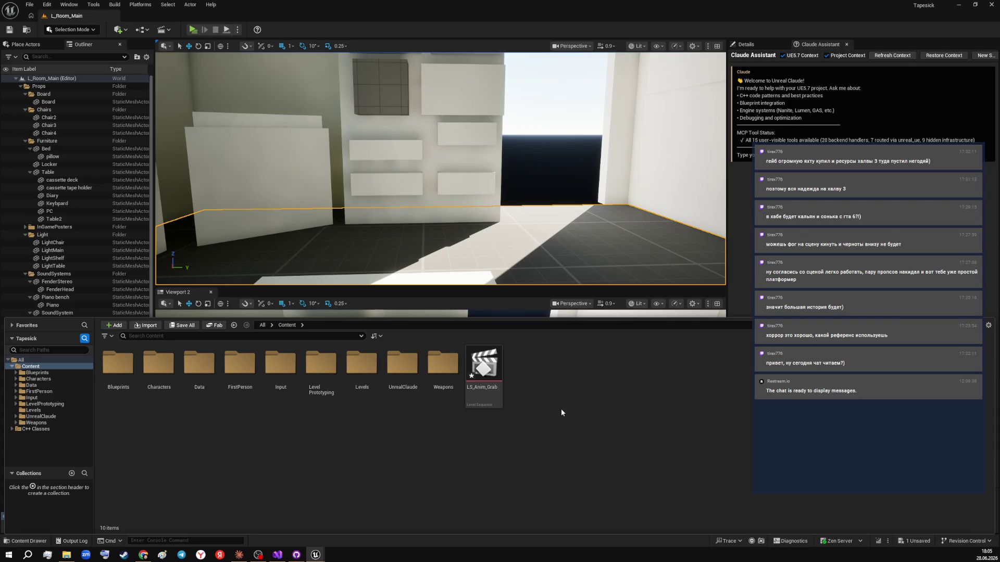
- Create a new folder named Animations in Content
right_click(536, 378)
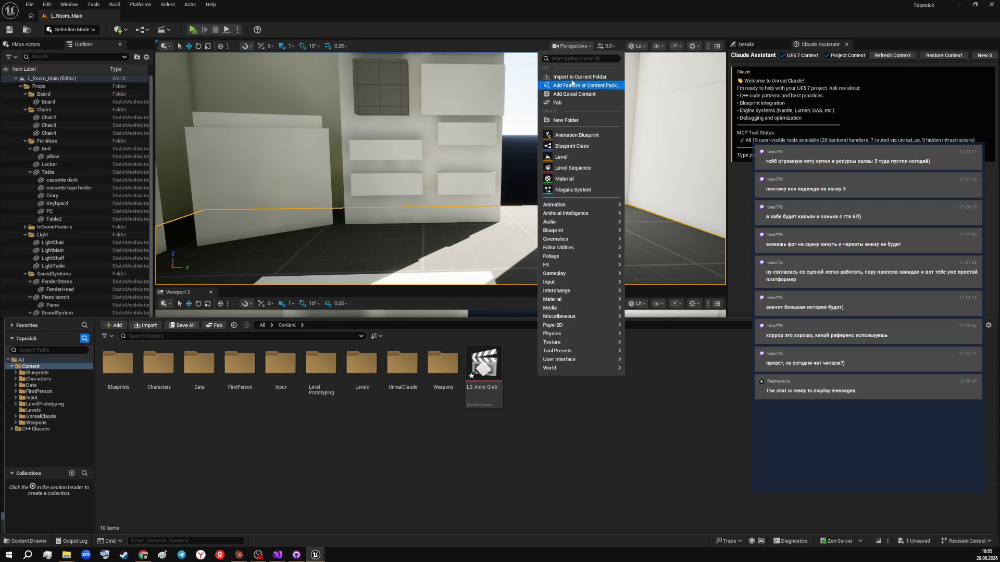
click(555, 406)
right_click(554, 406)
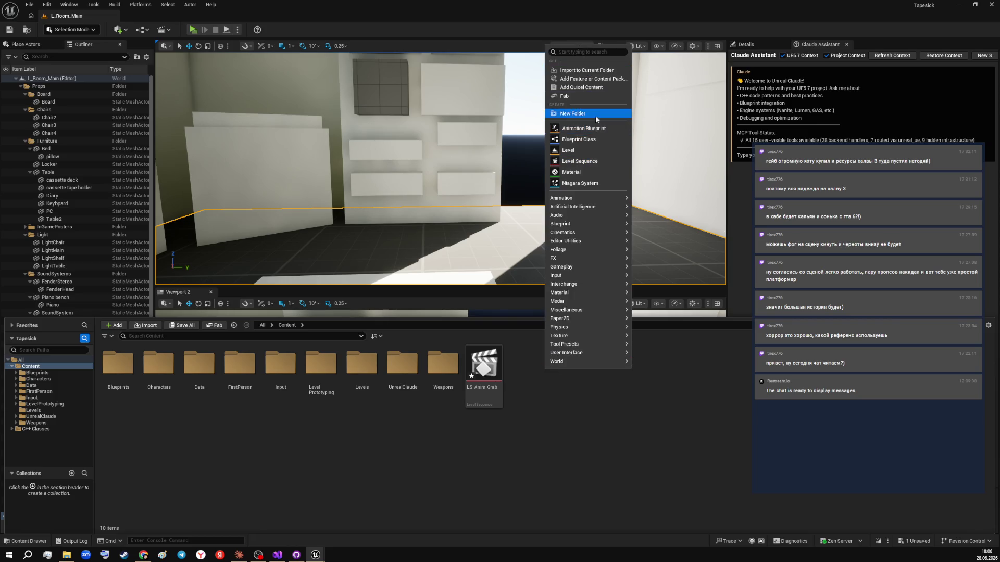
click(573, 113)
text(An)
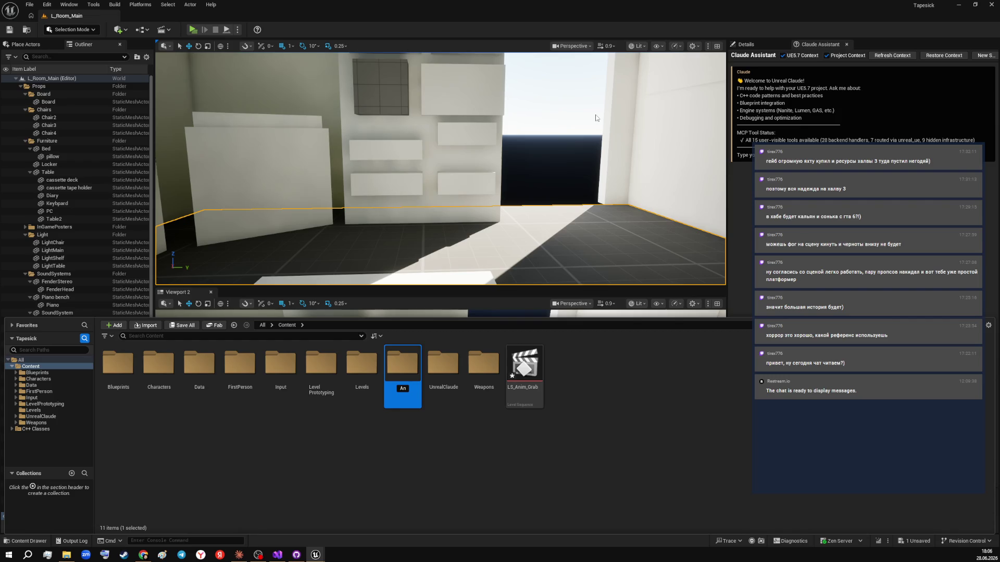
text(imations)
key(Return)
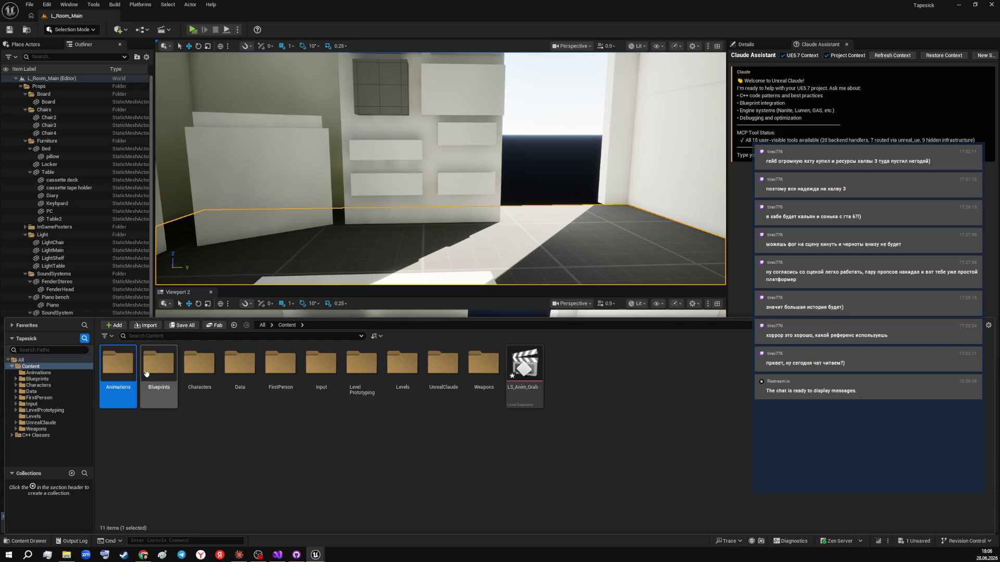
- Create a Player subfolder inside the Animations folder
double_click(120, 375)
right_click(342, 397)
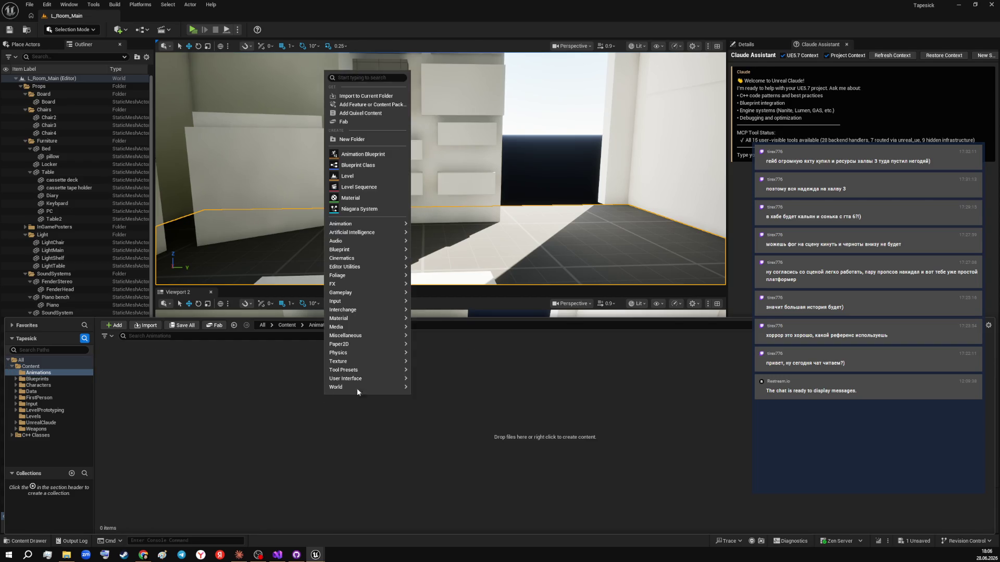
click(372, 140)
text(Pl)
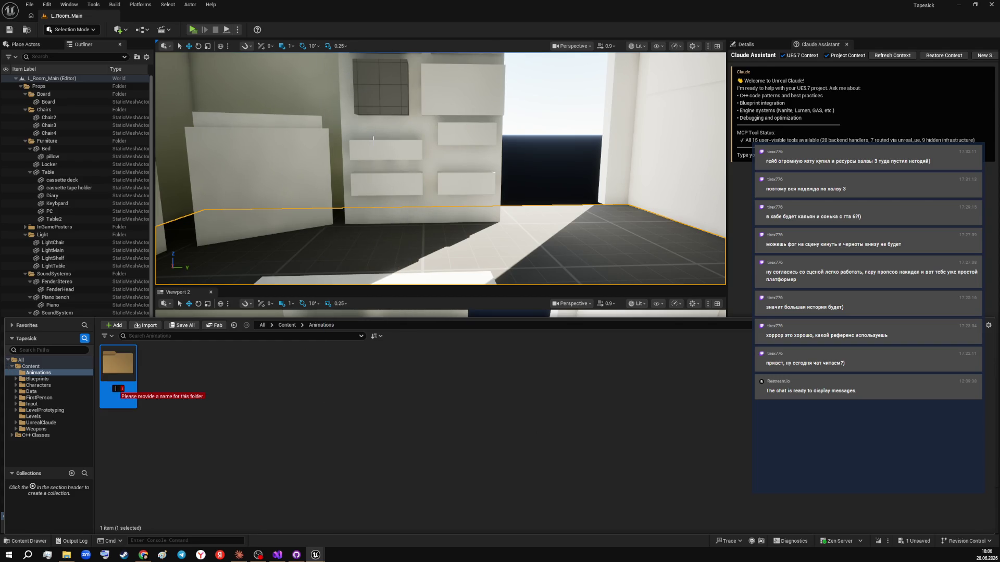
text(ayer)
key(Return)
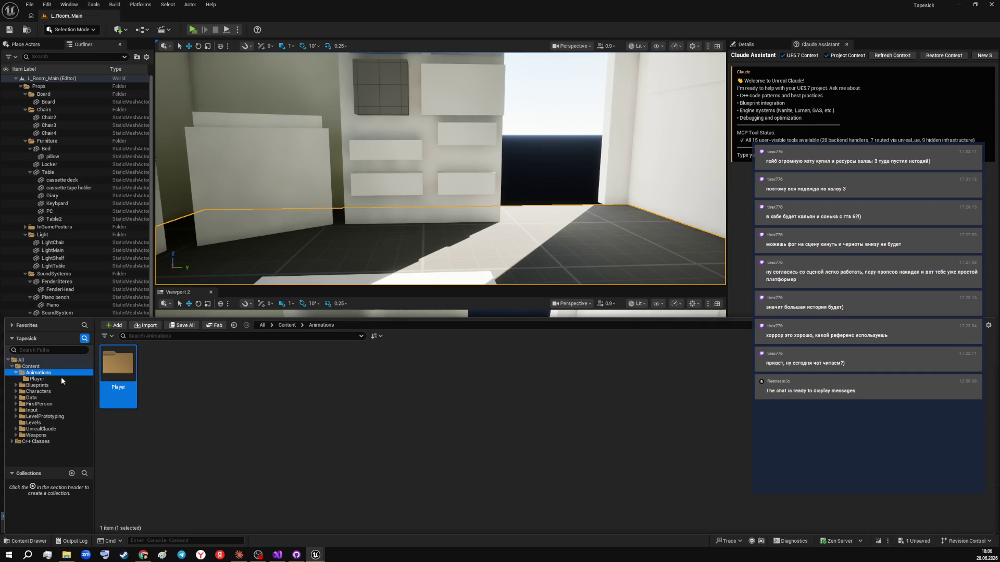
- Move LS_Anim_Grab into Animations, then into the Player folder
click(42, 368)
right_click(524, 373)
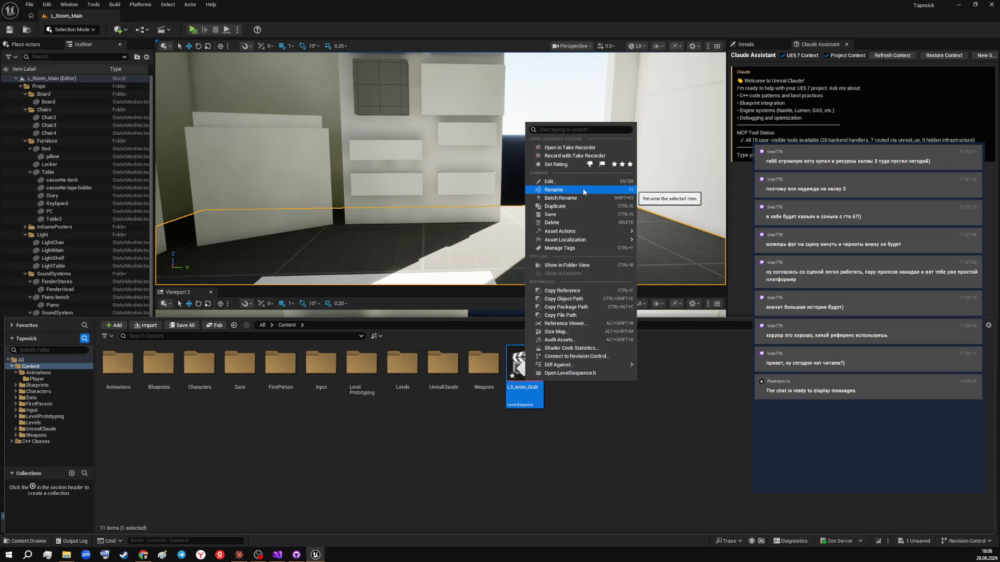
click(544, 470)
mouse_move(524, 372)
mouse_down()
mouse_move(134, 382)
mouse_move(538, 441)
mouse_up()
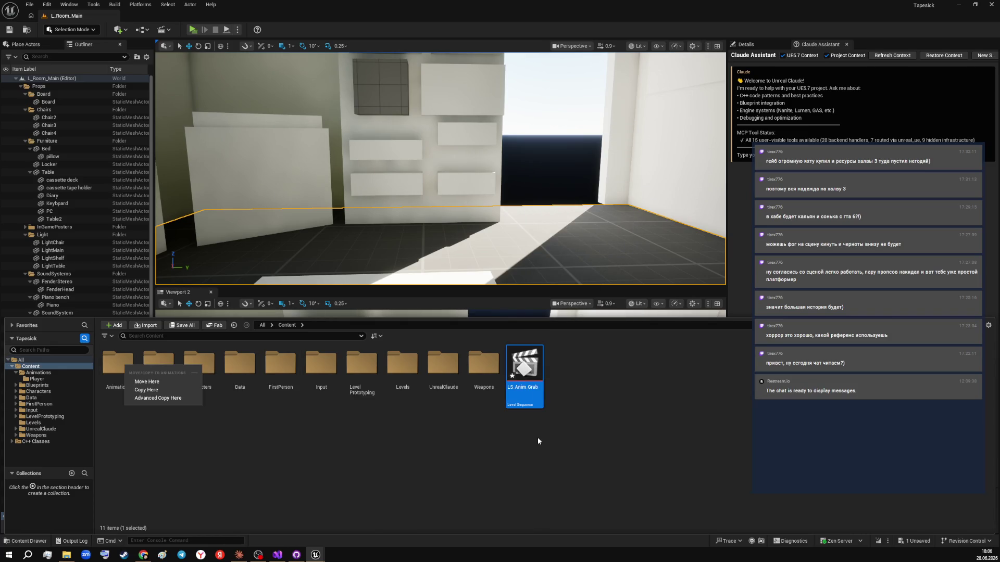
click(172, 381)
double_click(135, 402)
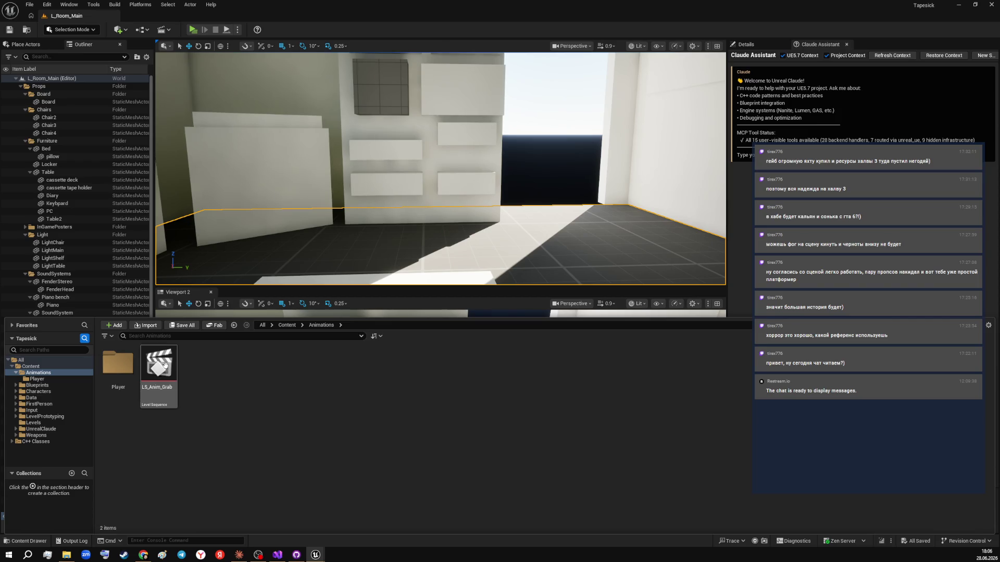
click(153, 395)
drag(153, 395, 119, 371)
click(138, 386)
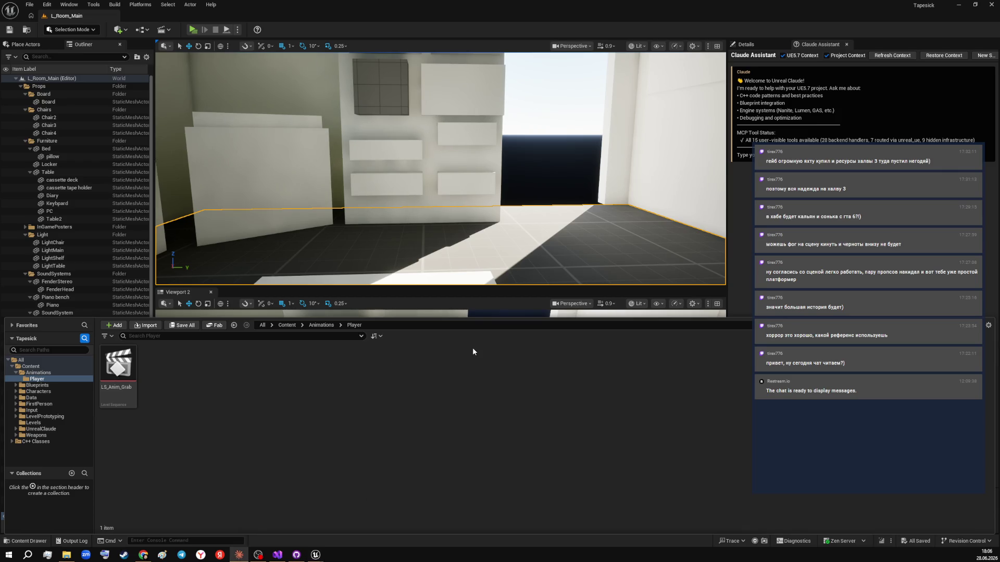
- Open LS_Anim_Grab in Sequencer, showing its empty 30 fps timeline
click(127, 367)
double_click(127, 368)
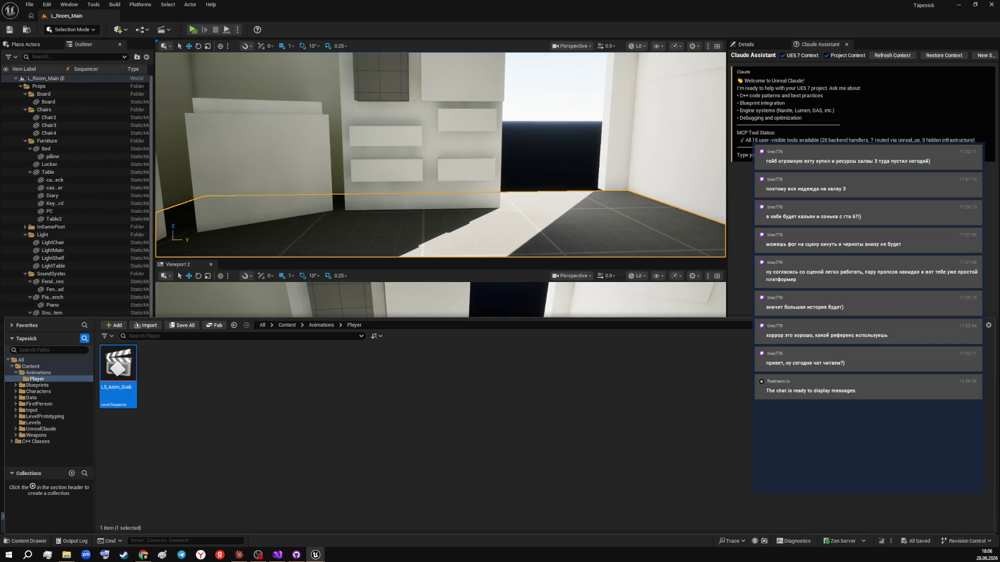
key(alt+Tab)
click(123, 370)
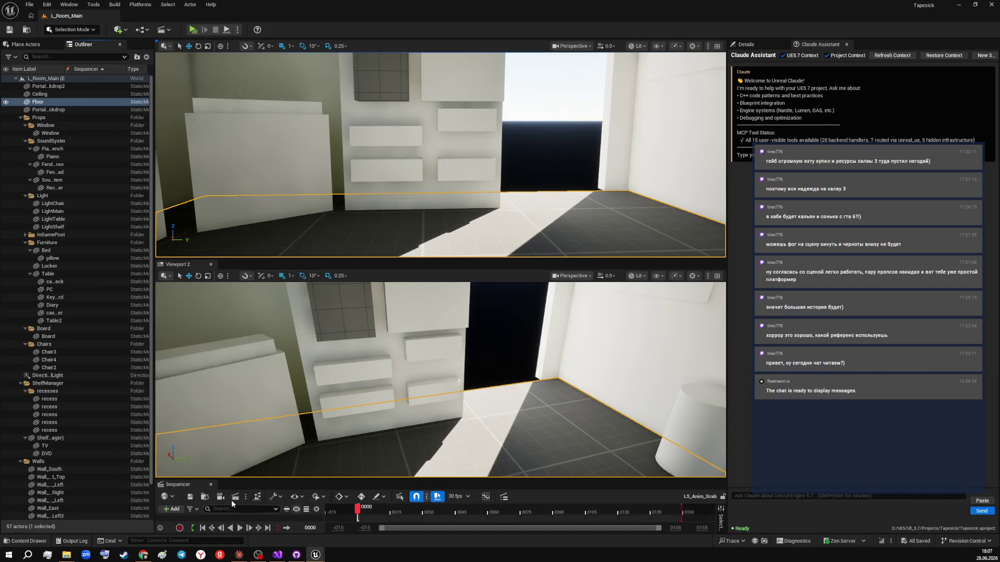
- Dock the Sequencer panel into the right-hand area beside Details and widen it
mouse_move(178, 485)
mouse_down()
mouse_move(256, 387)
mouse_move(337, 504)
mouse_move(331, 467)
mouse_up()
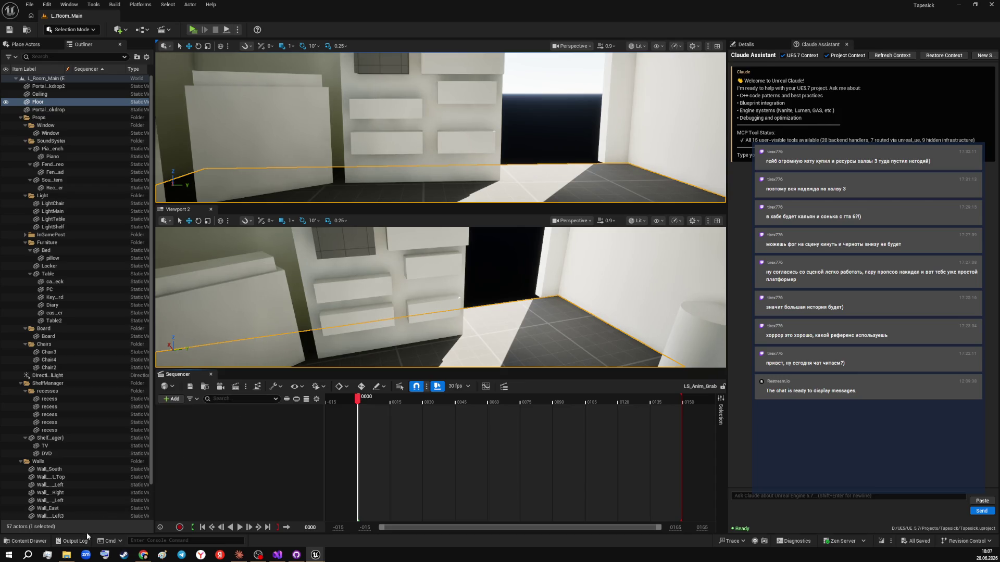
click(38, 543)
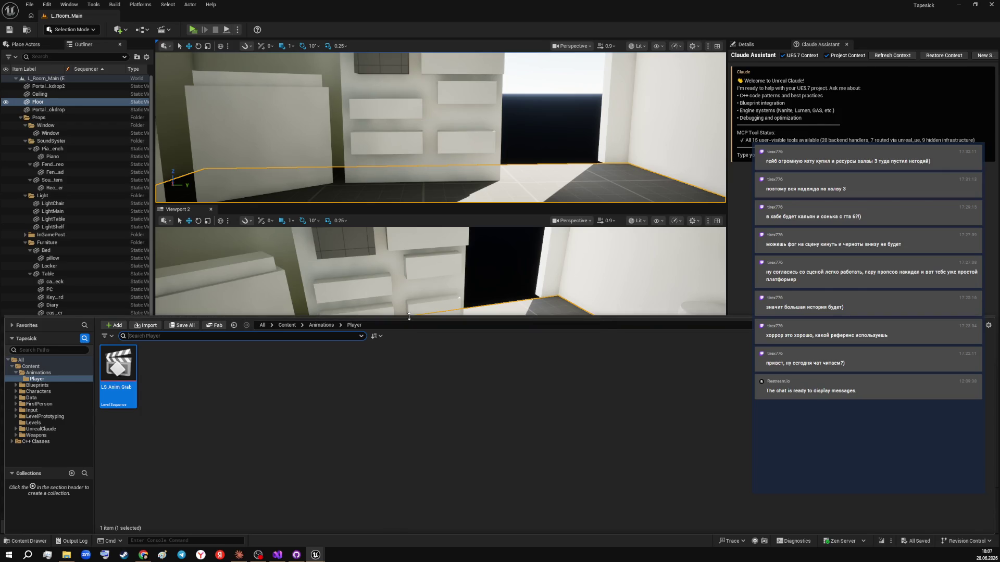
mouse_move(403, 320)
mouse_down()
mouse_move(400, 504)
mouse_move(403, 412)
mouse_move(405, 442)
mouse_up()
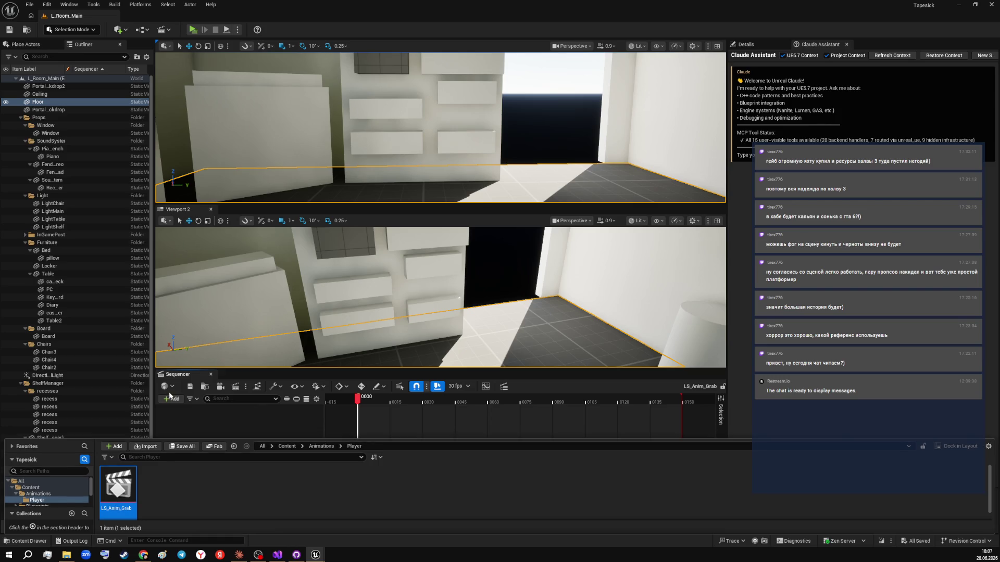
mouse_move(208, 373)
mouse_down()
mouse_move(243, 364)
mouse_move(279, 223)
mouse_move(284, 246)
mouse_move(751, 213)
mouse_move(656, 234)
mouse_move(859, 104)
mouse_move(909, 52)
mouse_up()
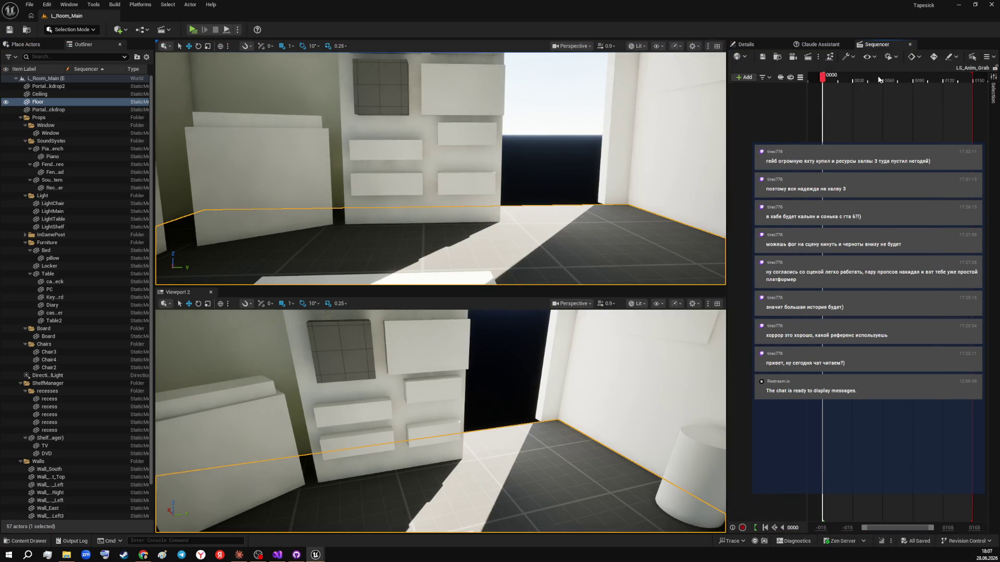
drag(724, 148, 565, 147)
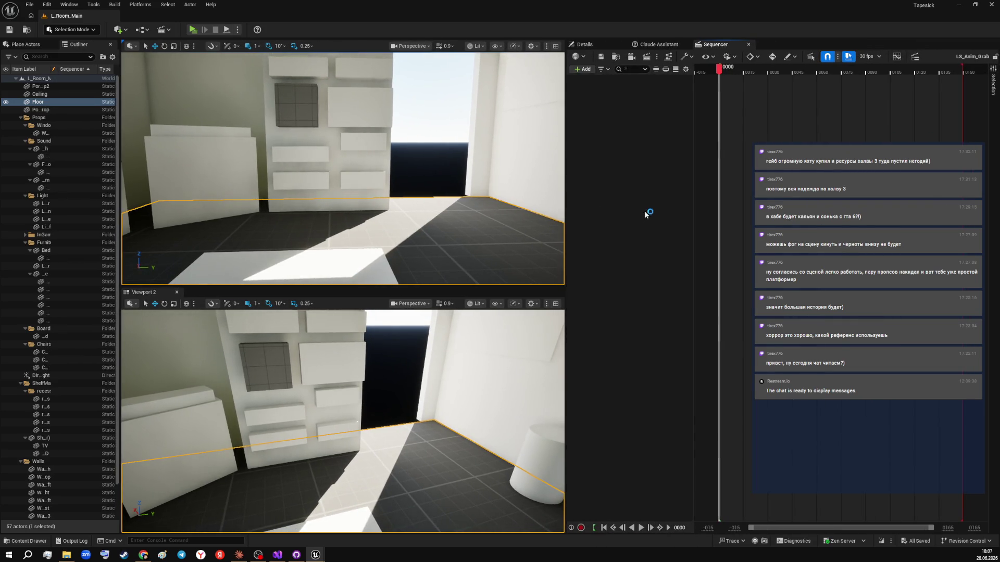
- Make the content drawer taller to show LS_Anim_Grab in Animations/Player, then collapse it
click(25, 541)
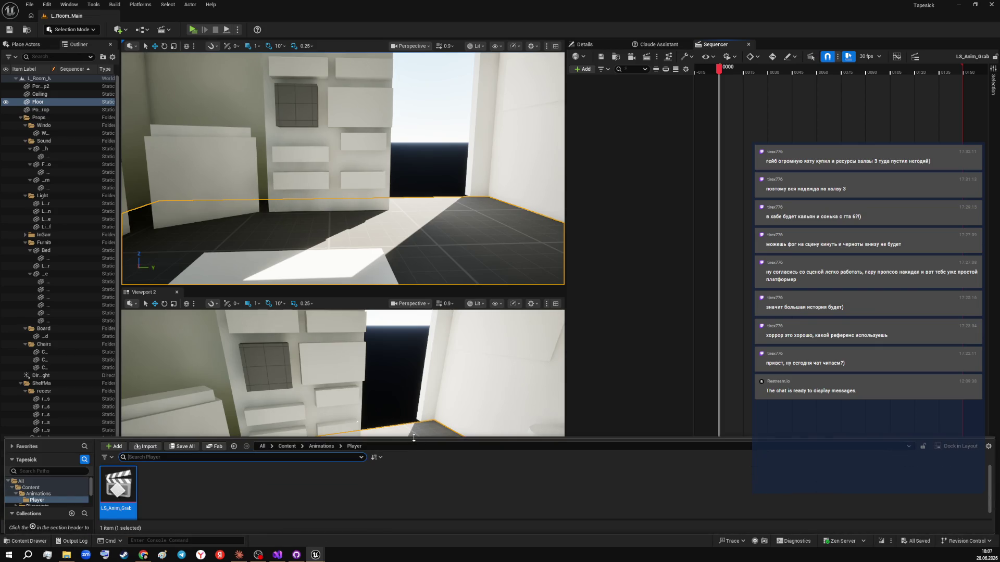
drag(415, 444, 422, 366)
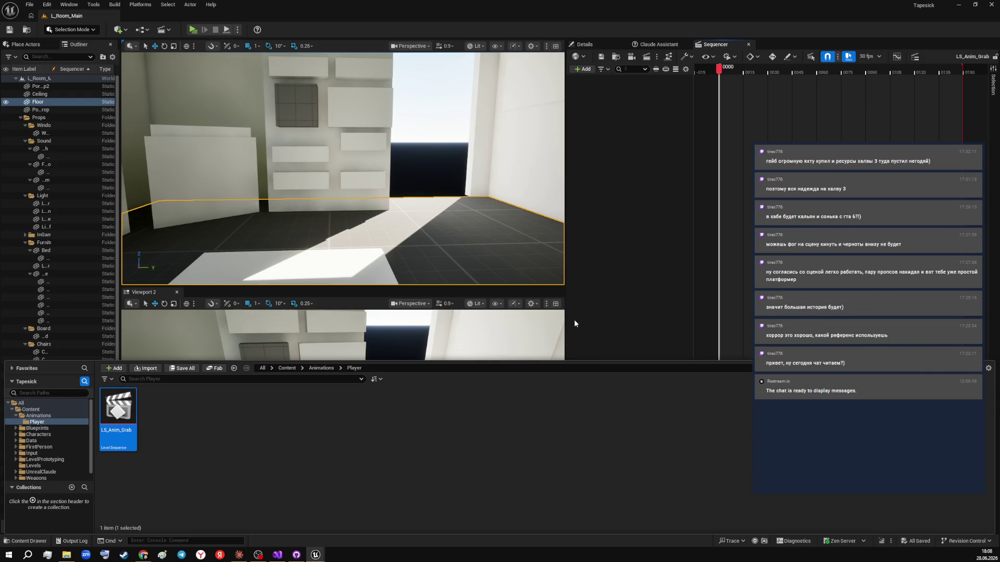
key(ctrl+space)
- Place SKM_Manny_Simple from Characters/Mannequins/Meshes into the room
mouse_move(343, 169)
mouse_down()
mouse_move(326, 175)
mouse_move(336, 171)
mouse_up()
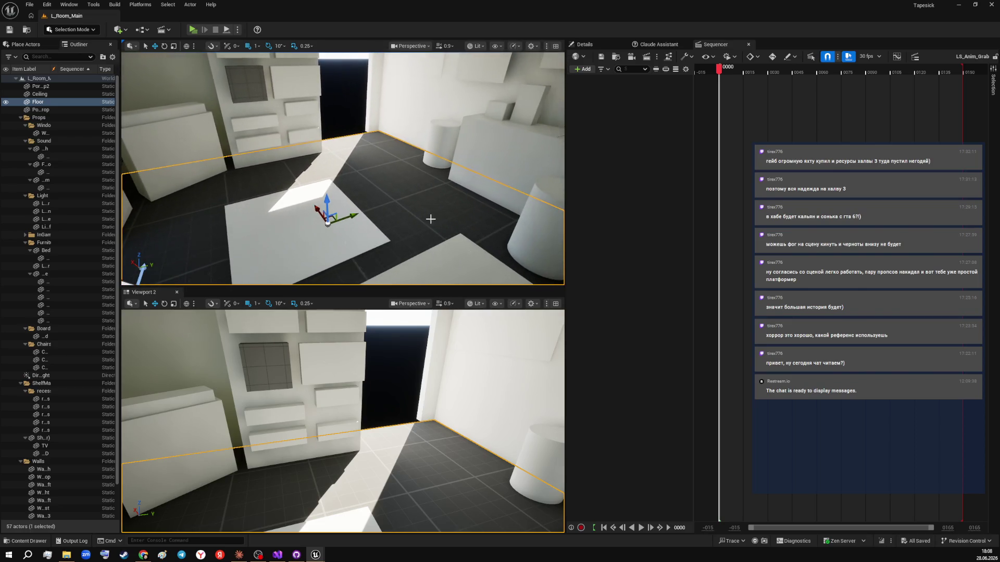
click(25, 542)
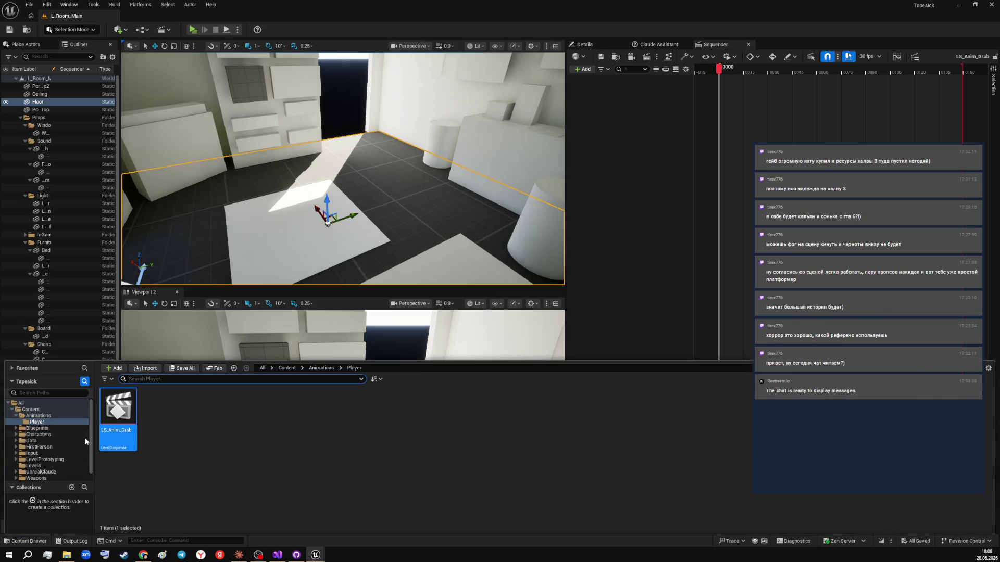
click(37, 428)
click(46, 435)
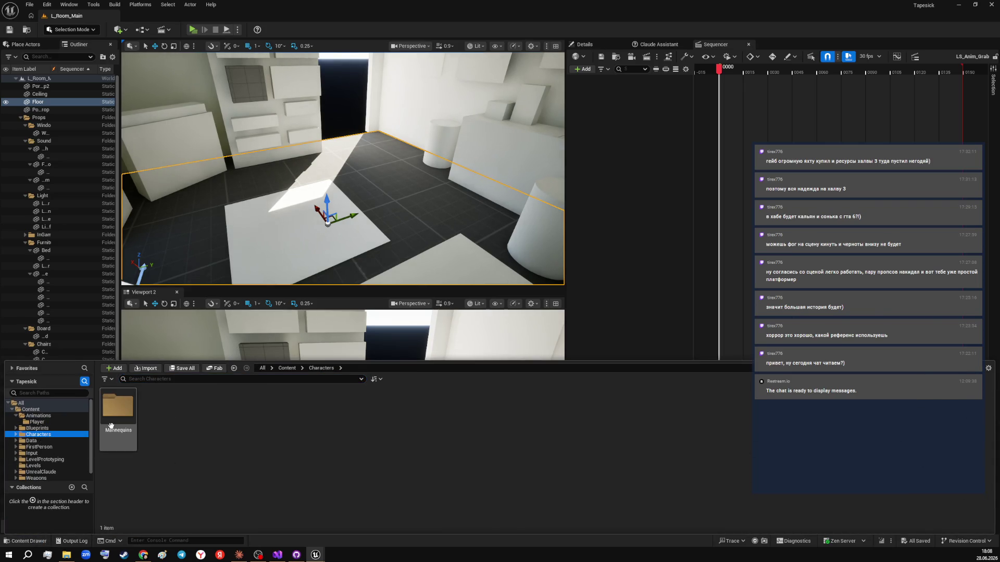
double_click(118, 406)
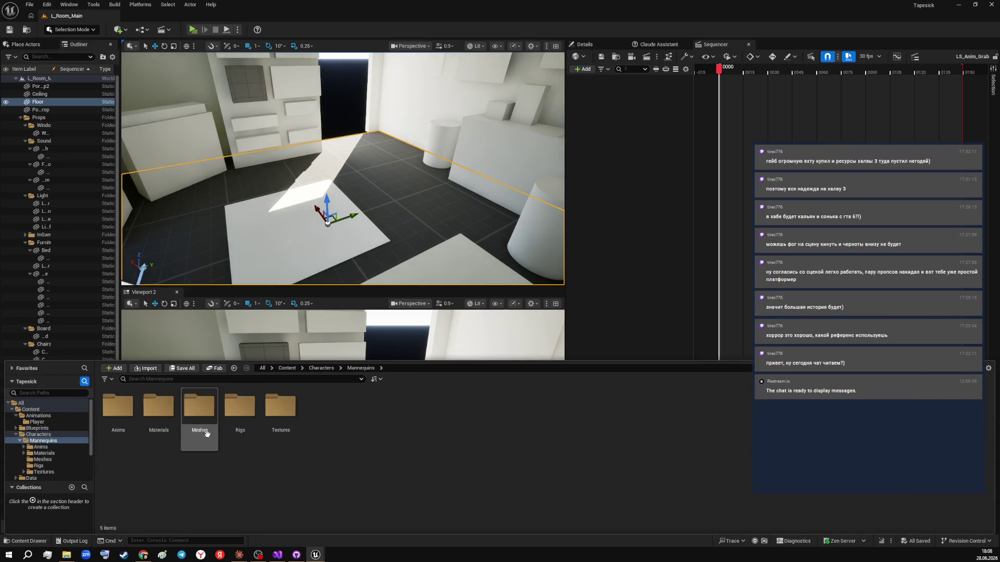
double_click(199, 406)
drag(159, 411, 256, 241)
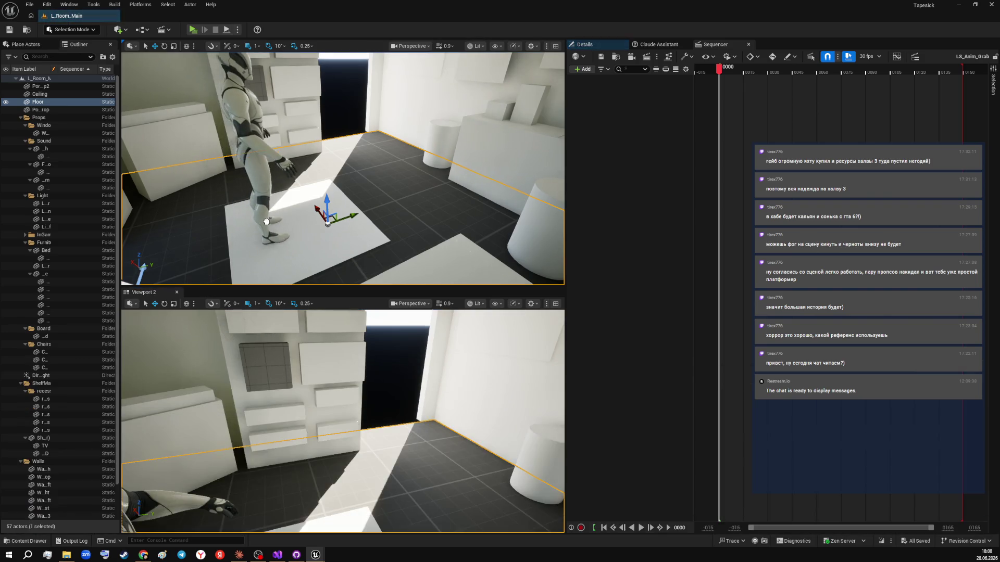
- Rotate the mannequin 180° to face the shelves and position it on the floor patch
key(f)
key(f)
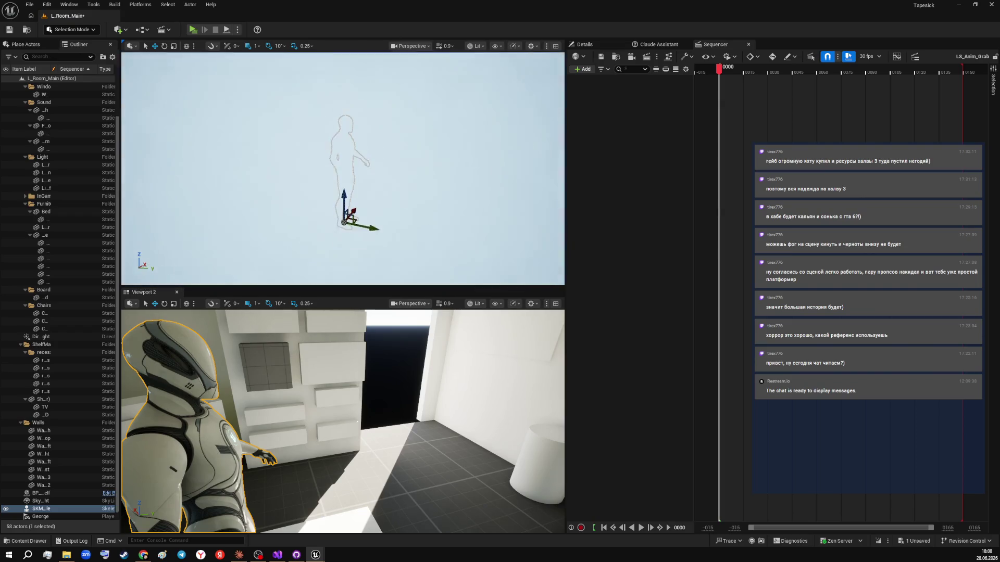
key(e)
mouse_move(356, 256)
mouse_down()
mouse_move(310, 260)
mouse_move(345, 255)
mouse_move(348, 291)
mouse_move(278, 256)
mouse_move(375, 268)
mouse_move(340, 260)
mouse_move(352, 244)
mouse_up()
key(w)
scroll(333, 260, down, 3)
scroll(343, 167, up, 3)
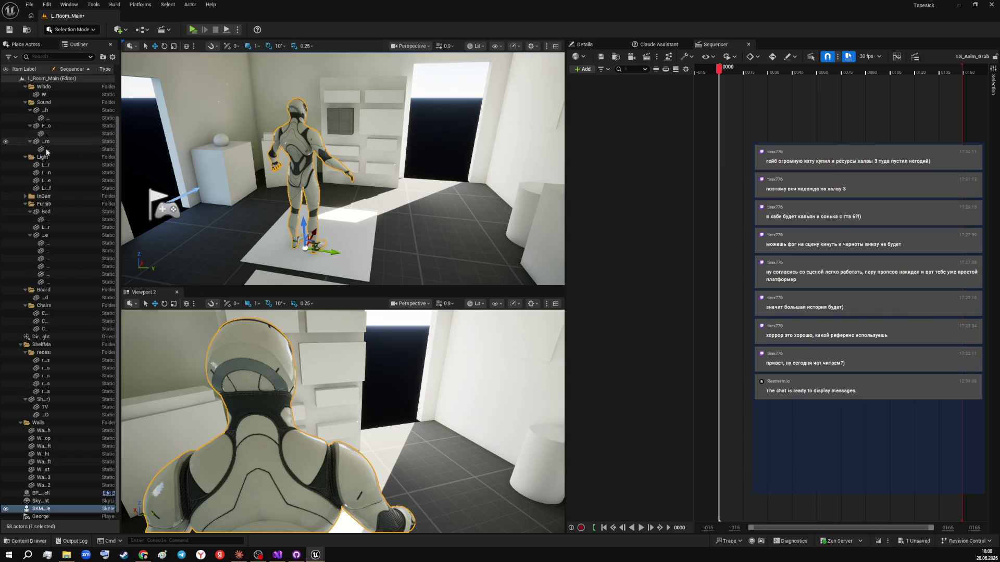
- Widen the Outliner and collapse the Walls, Chairs, Board, Light, ShelfManager and Props folders
drag(120, 162, 171, 162)
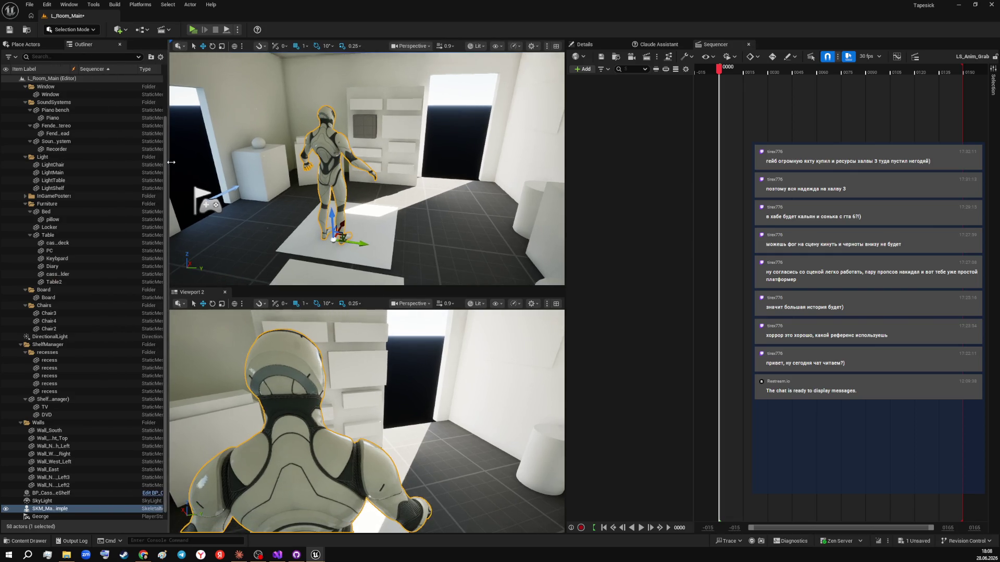
click(20, 422)
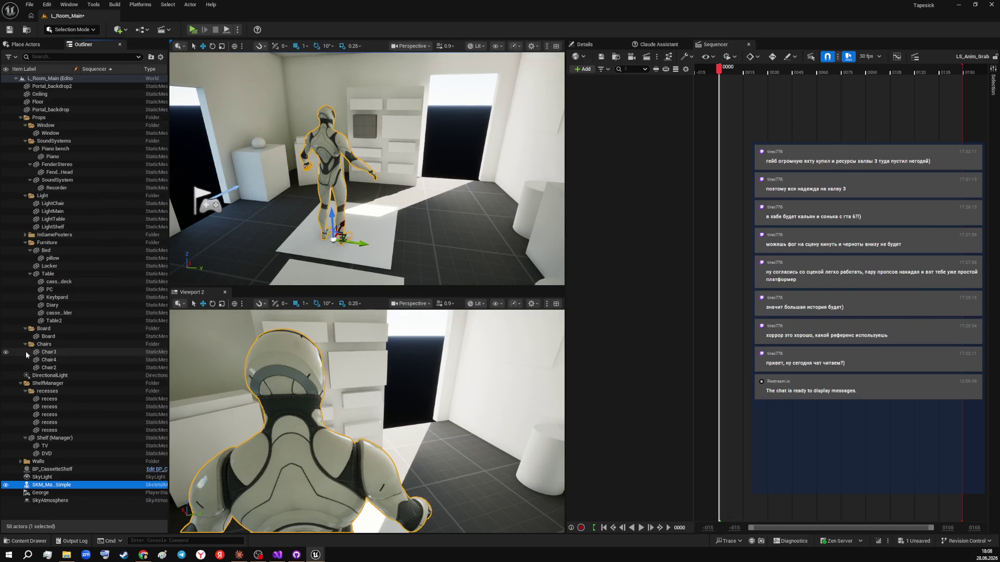
click(26, 344)
click(25, 329)
click(25, 196)
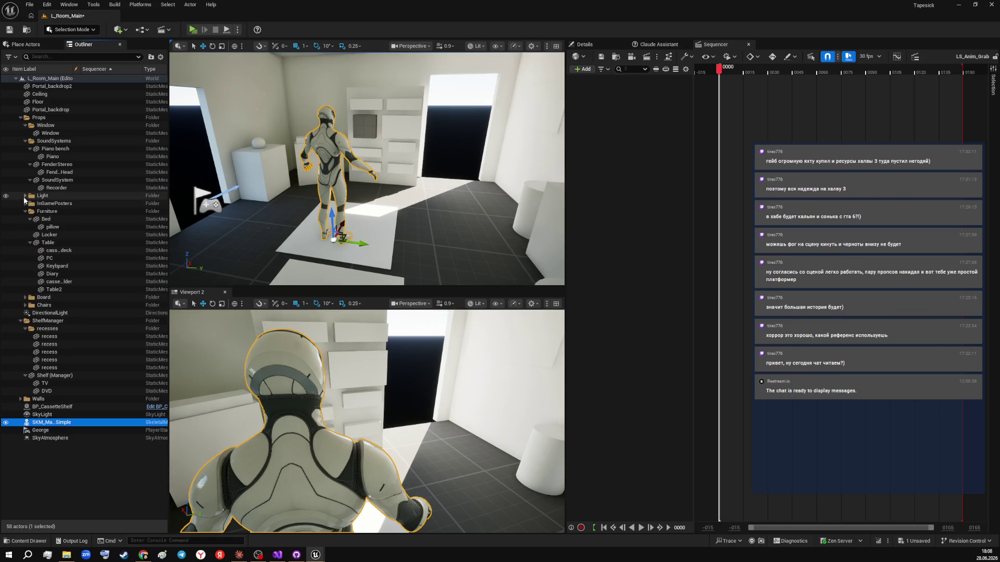
click(20, 117)
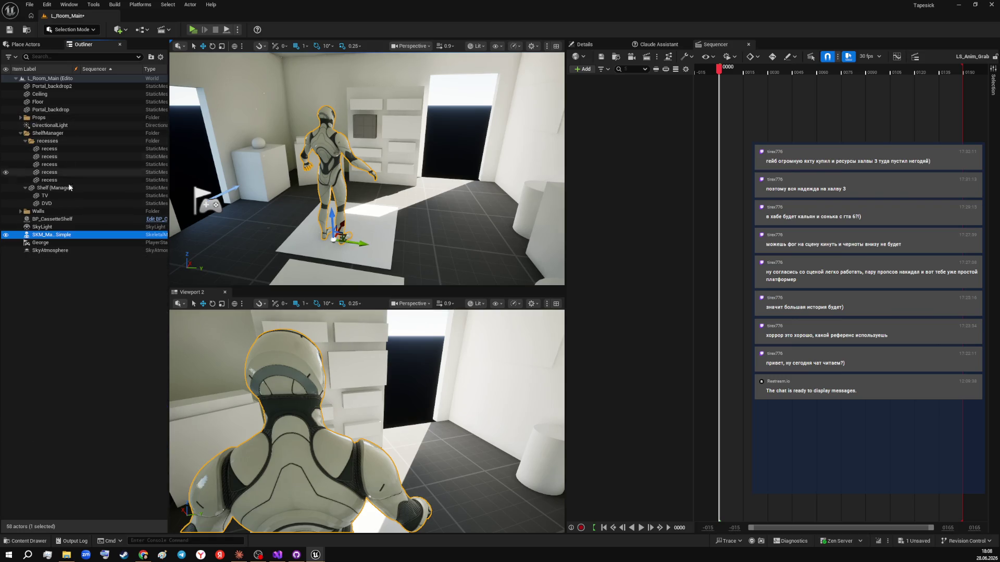
click(20, 134)
click(20, 118)
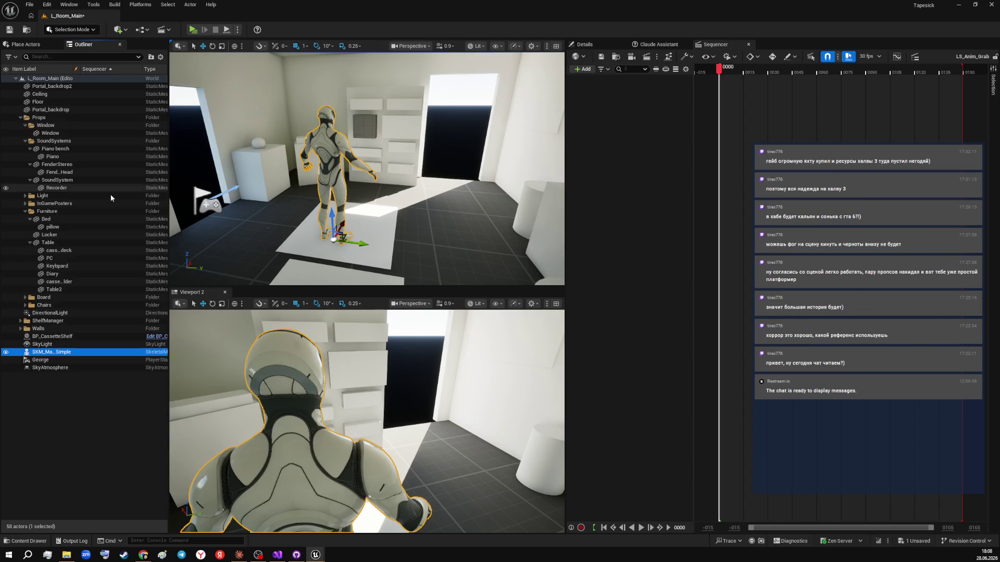
click(20, 117)
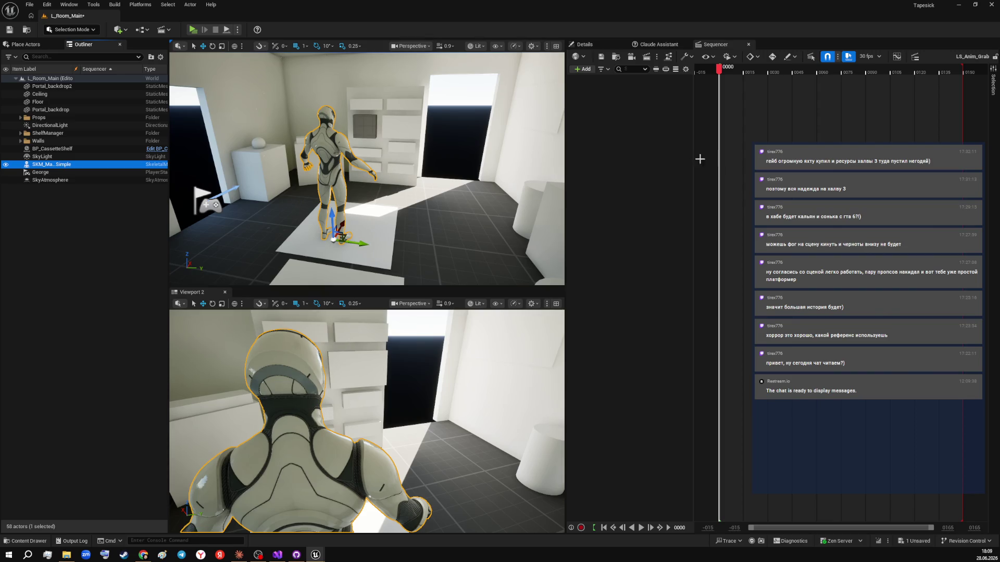
- Focus the Sequencer tab and drag its splitter left to widen the timeline panel
mouse_move(694, 120)
mouse_down()
mouse_move(638, 121)
mouse_move(764, 123)
mouse_move(661, 127)
mouse_move(676, 129)
mouse_up()
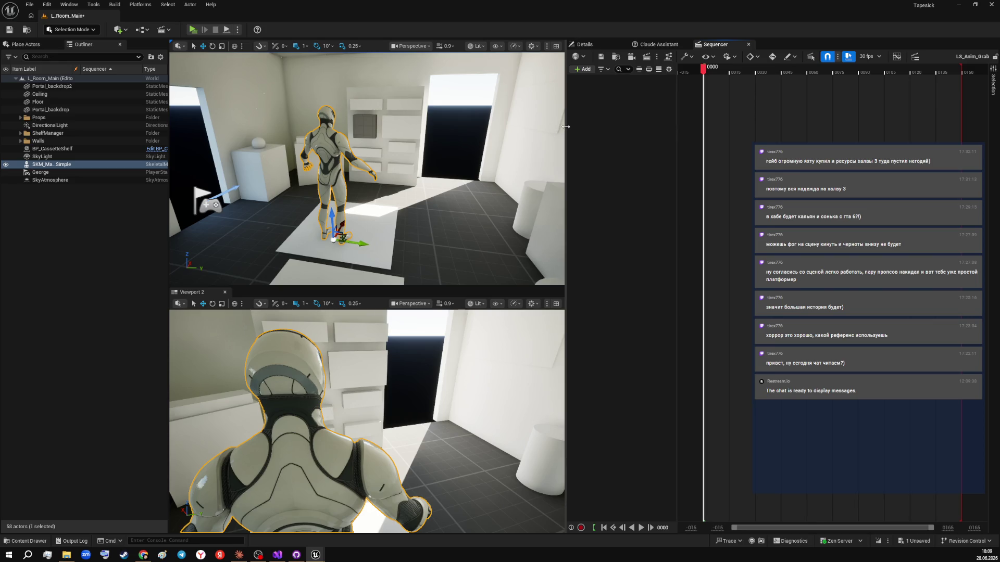
drag(566, 127, 479, 124)
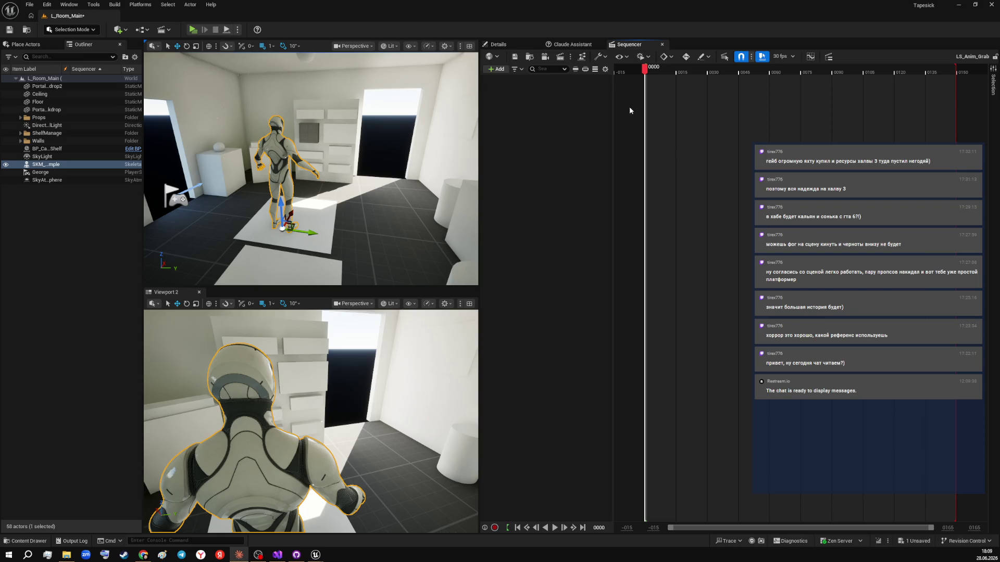
- Add SKM_Manny_Simple to LS_Anim_Grab with its CR_Mannequin_Body control rig track
click(496, 69)
text(SKM_Manny_Simple)
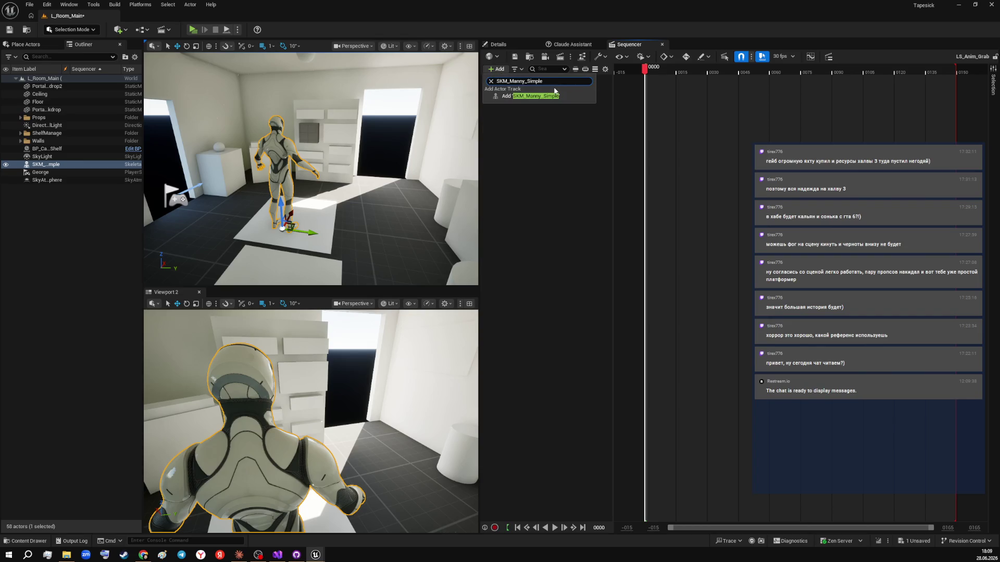
click(564, 139)
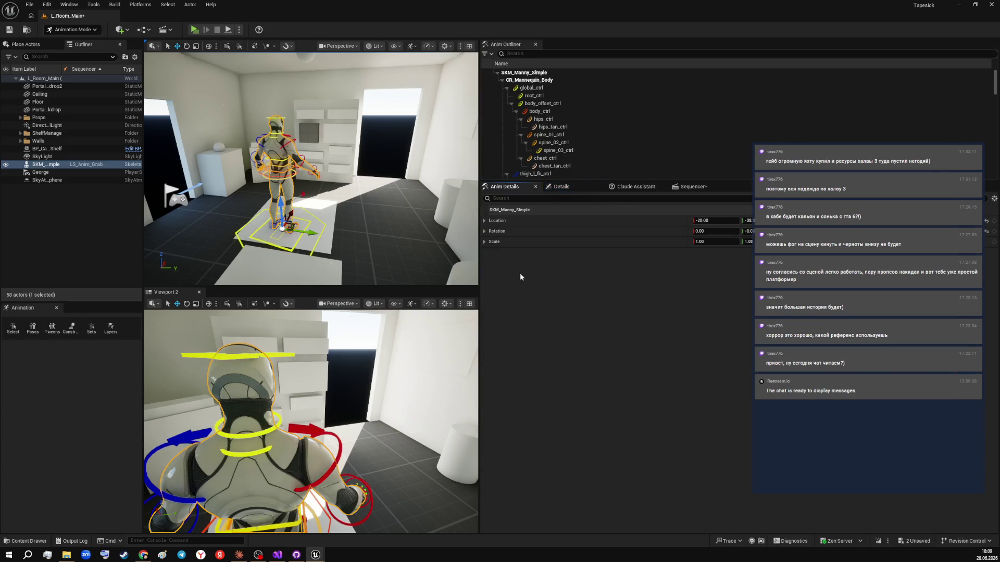
drag(457, 334, 457, 414)
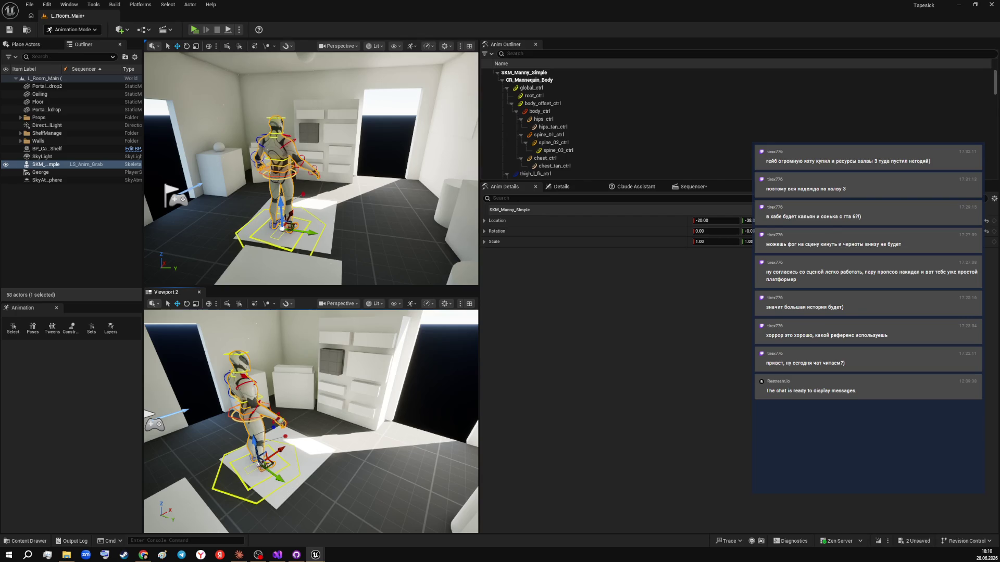
key(alt+Tab)
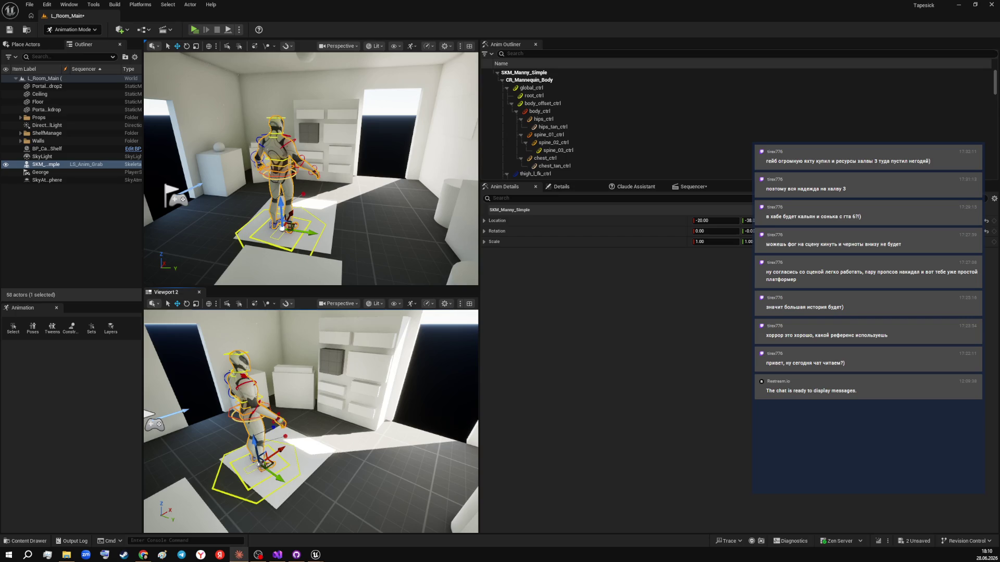
- Fly and orbit the top view to a front-right angle on the mannequin beside the shelf
drag(368, 185, 355, 159)
drag(311, 239, 388, 241)
key(e)
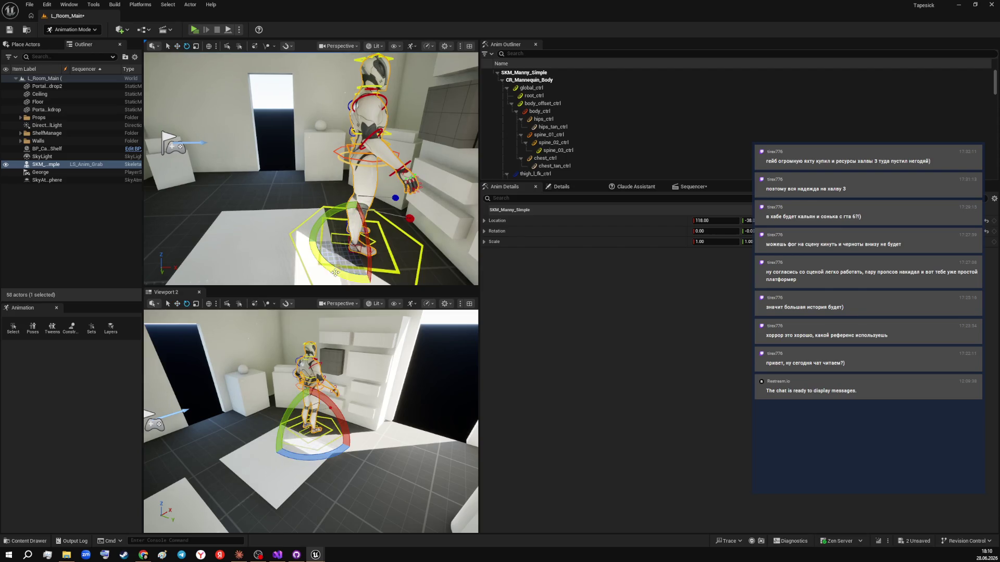
drag(325, 241, 325, 242)
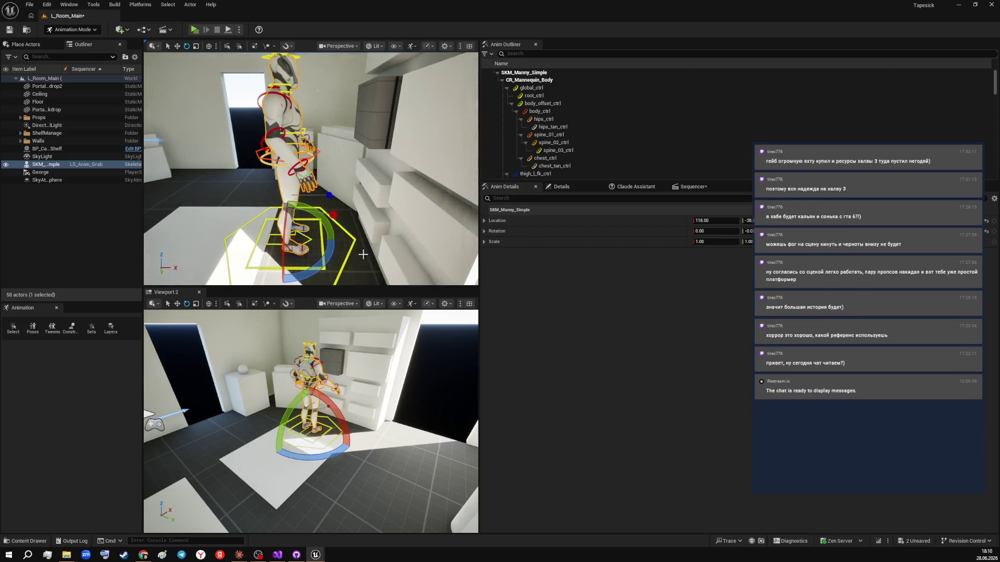
key(w)
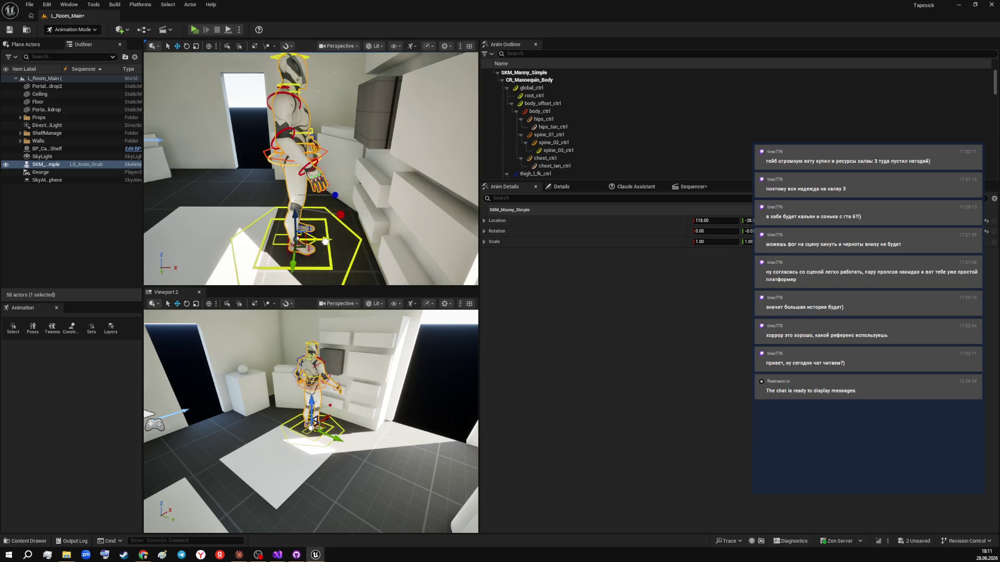
drag(319, 242, 274, 240)
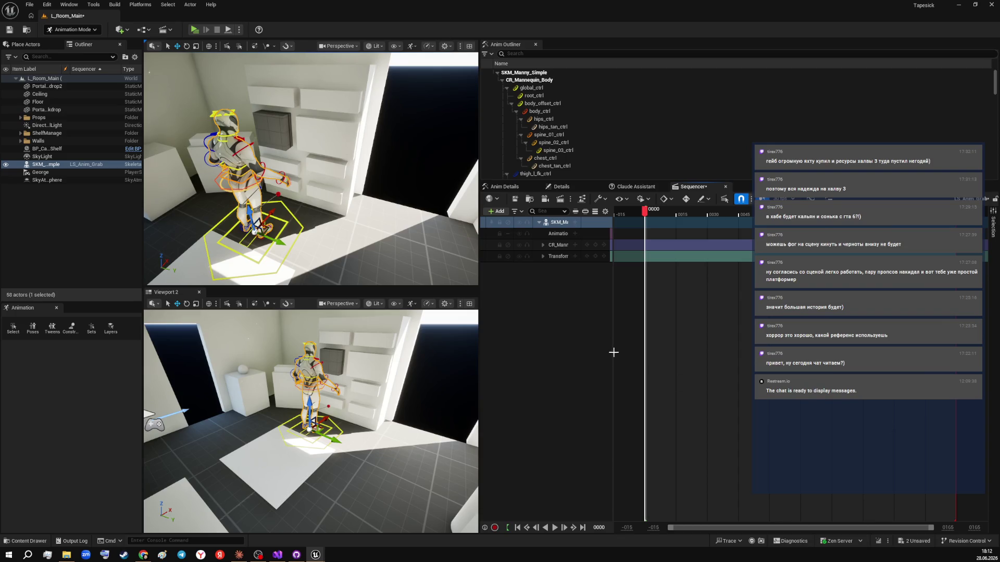
- Widen the track names column to show SKM_Manny_Simple's Animation, CR_Mannequin_Body and Transform tracks in full
drag(612, 353, 671, 350)
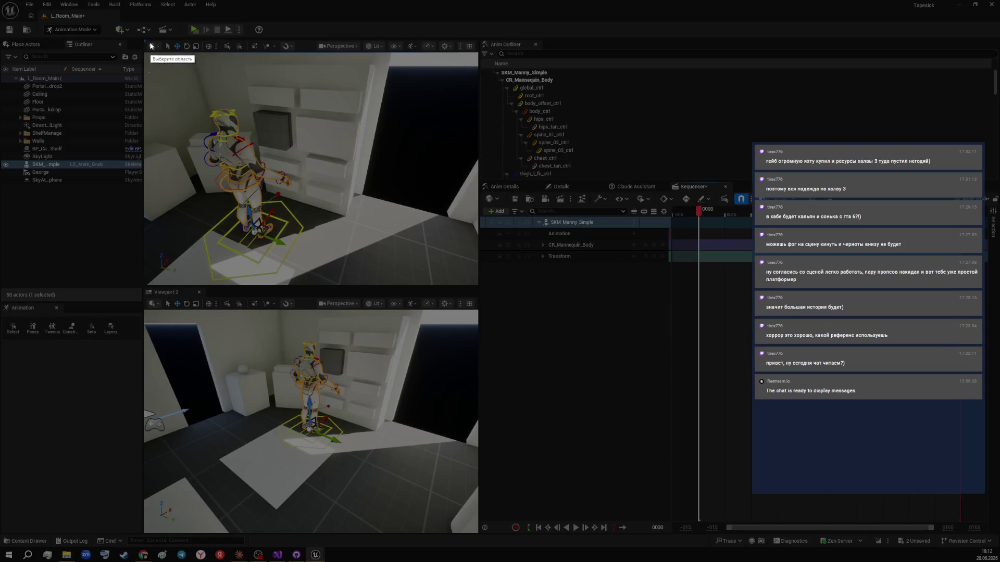
mouse_move(145, 42)
mouse_down()
mouse_move(942, 428)
mouse_move(995, 519)
mouse_up()
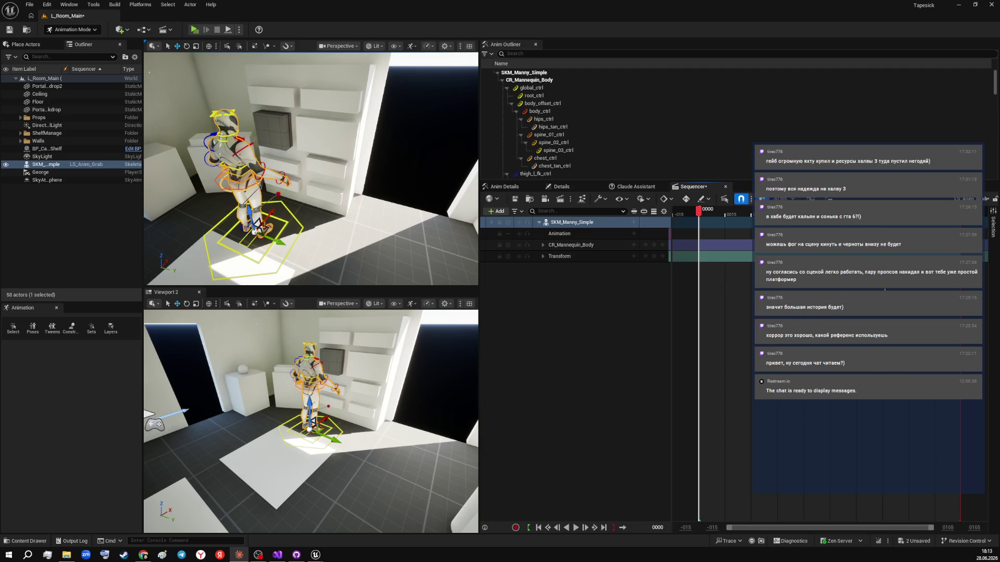
- Select the spine, body and hips controls and frame the top view on hips_ctrl
drag(313, 167, 268, 163)
click(555, 143)
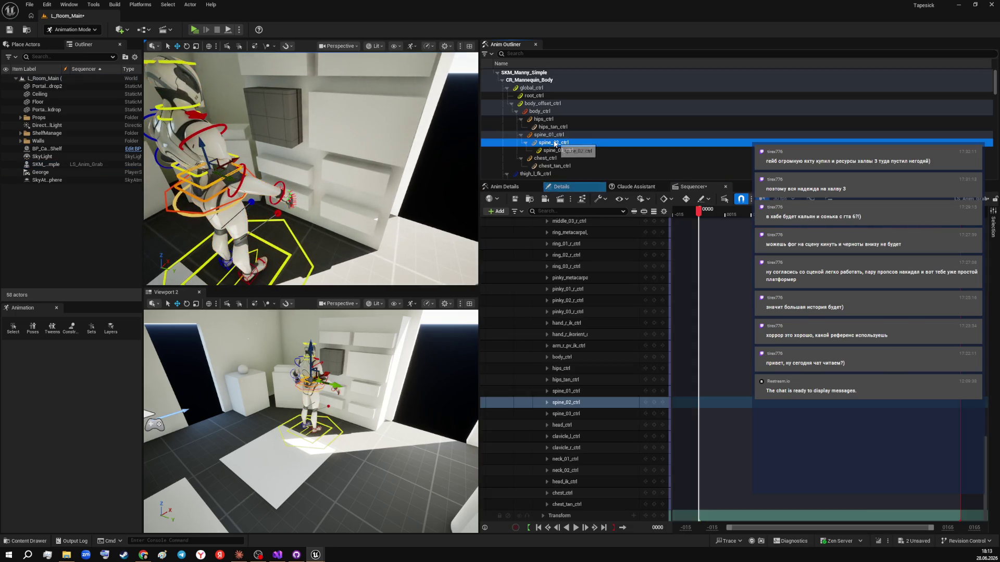
click(551, 135)
drag(312, 167, 300, 163)
click(554, 143)
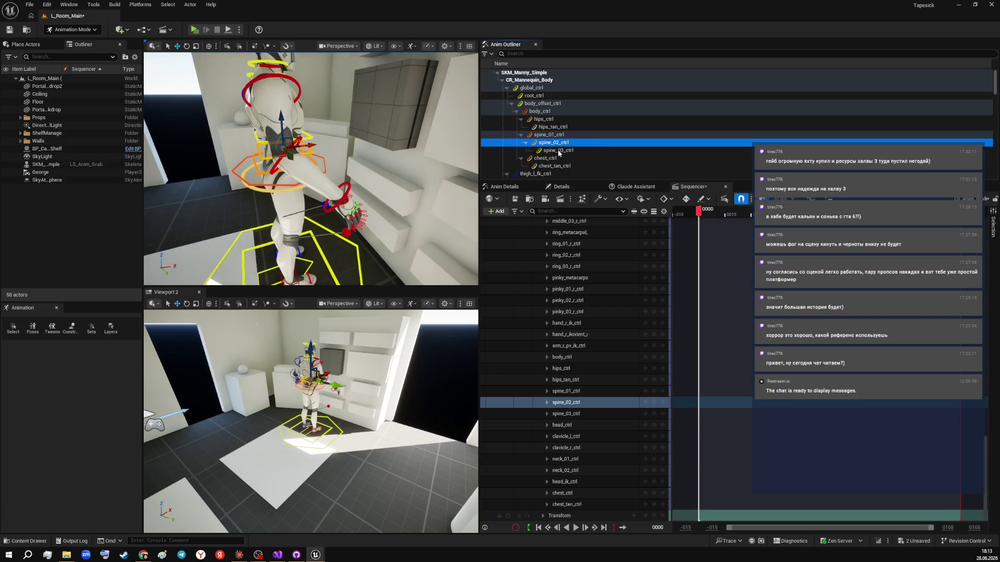
click(555, 150)
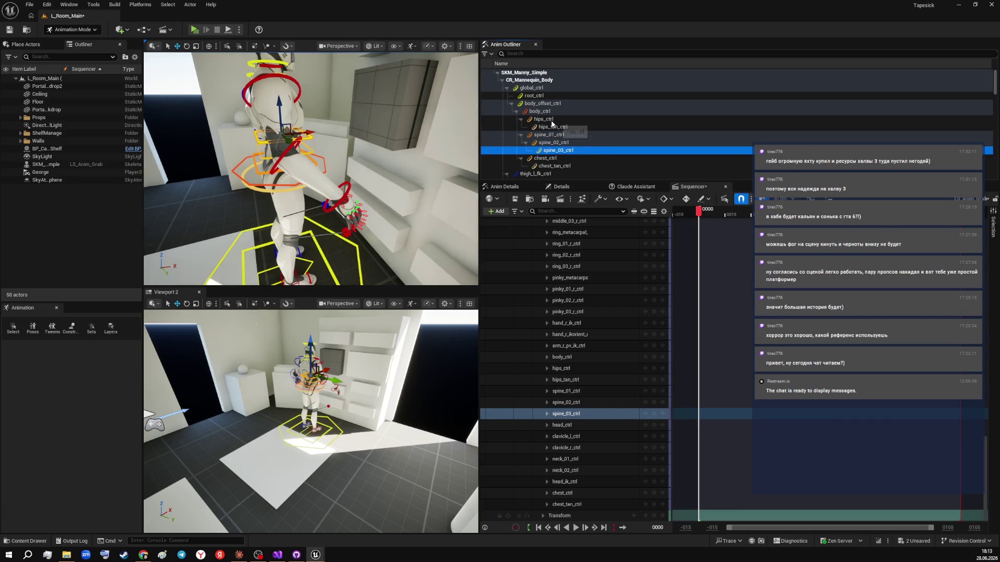
click(547, 106)
click(547, 111)
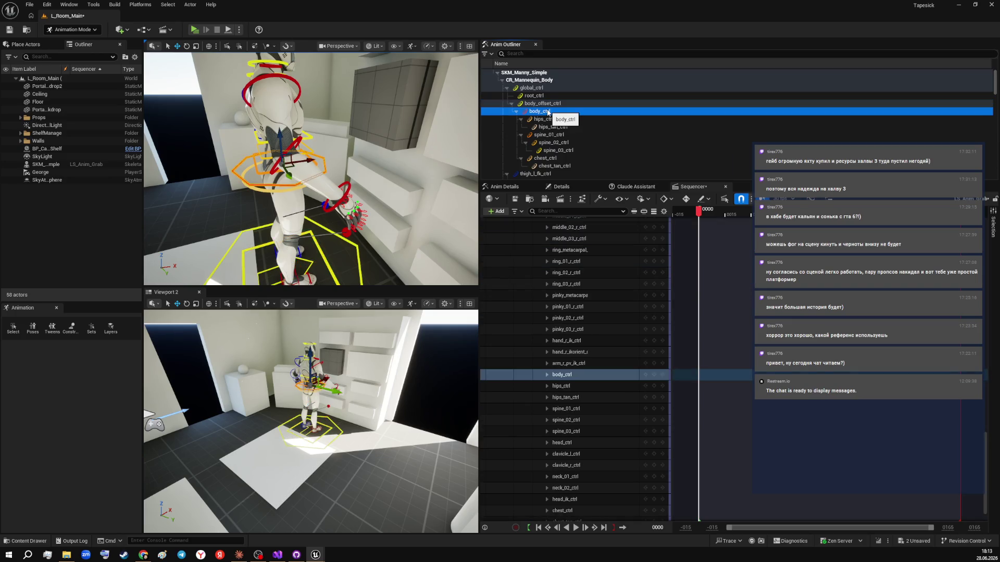
click(547, 120)
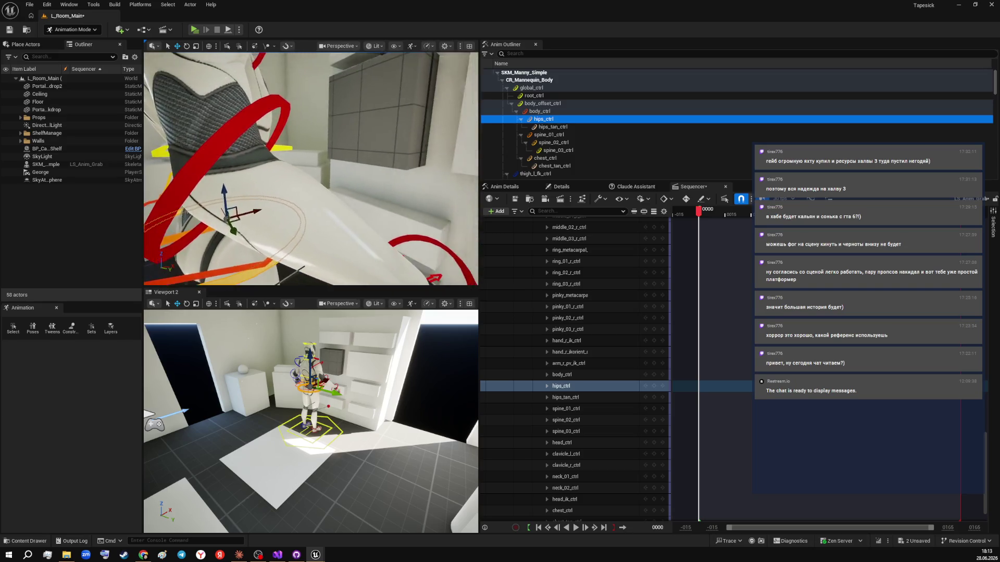
key(f)
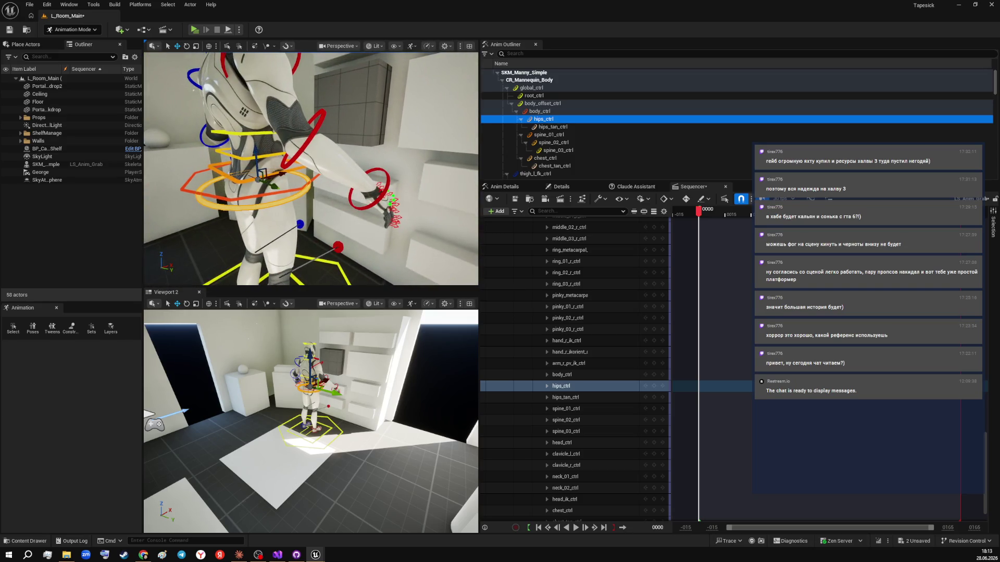
- Select the Manny character and zoom the top view in closer to it
scroll(561, 161, down, 1)
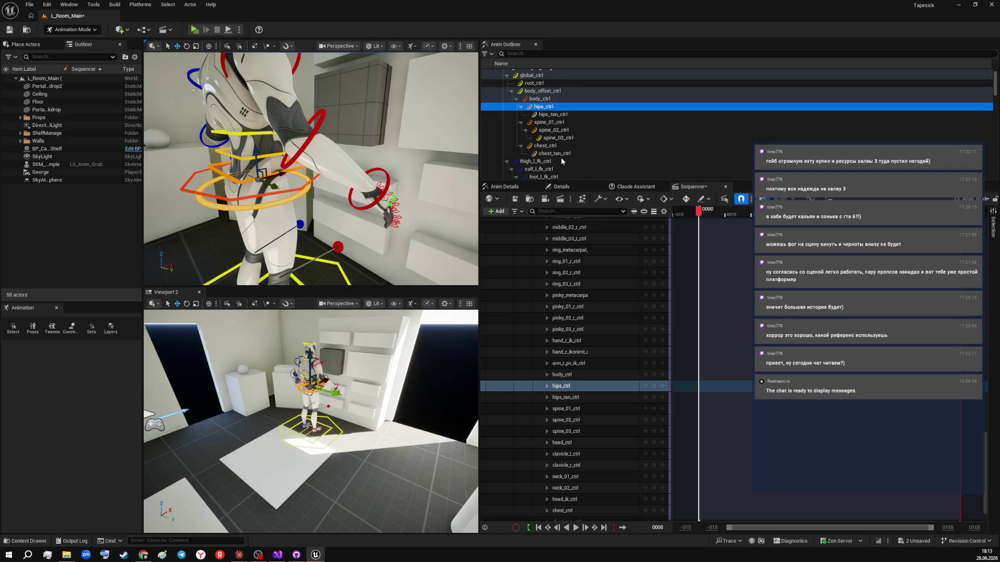
scroll(561, 159, down, 2)
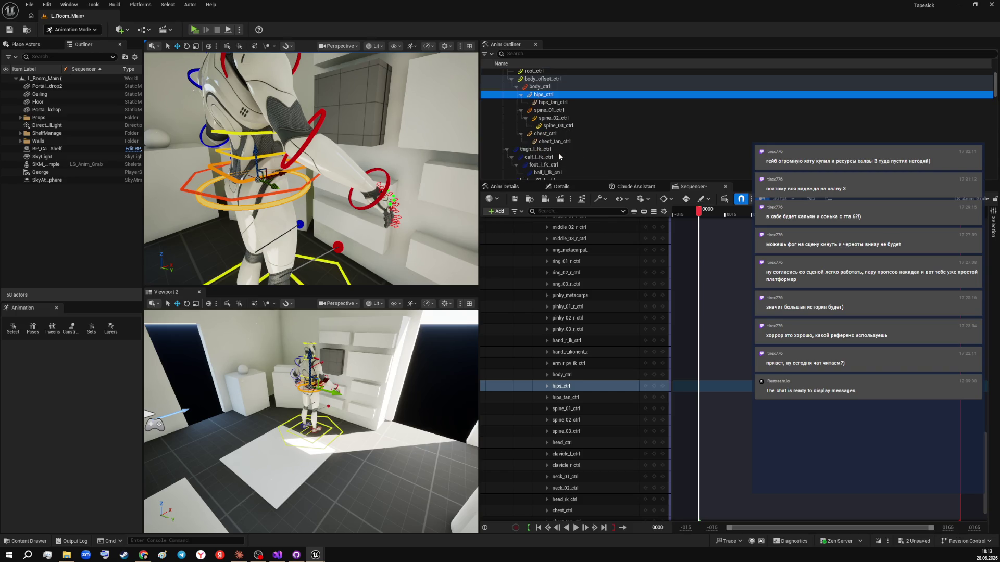
scroll(560, 156, down, 7)
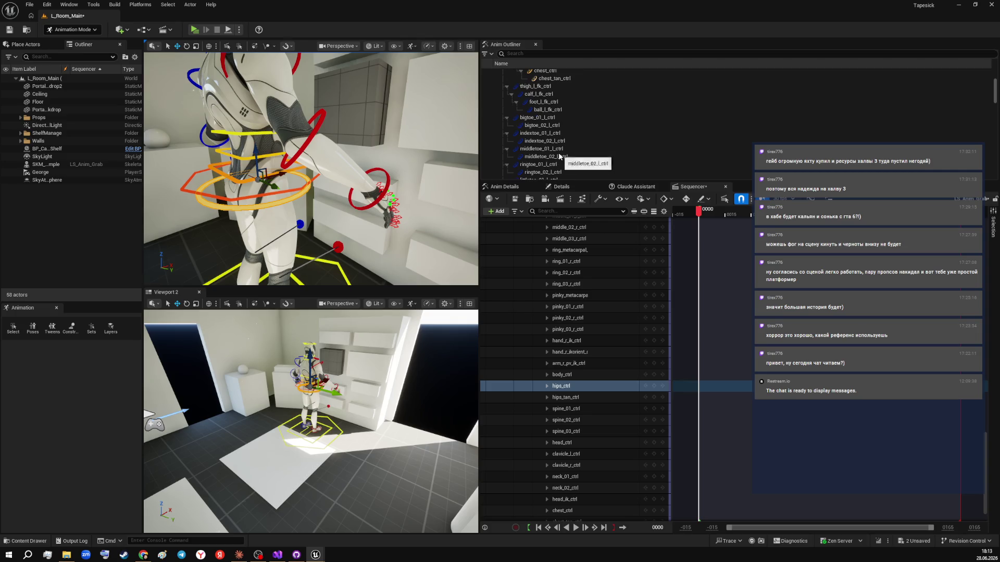
scroll(559, 155, down, 6)
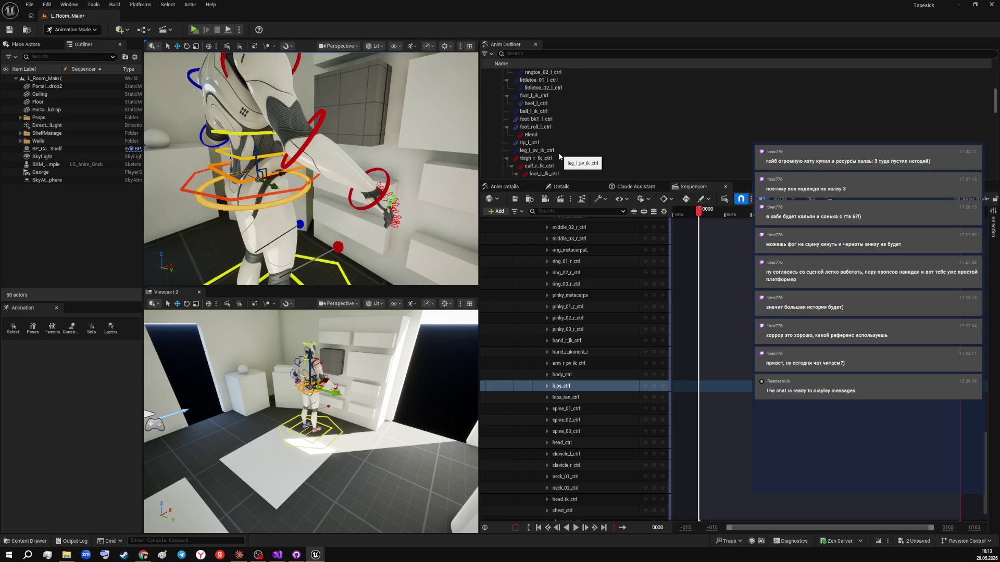
click(324, 151)
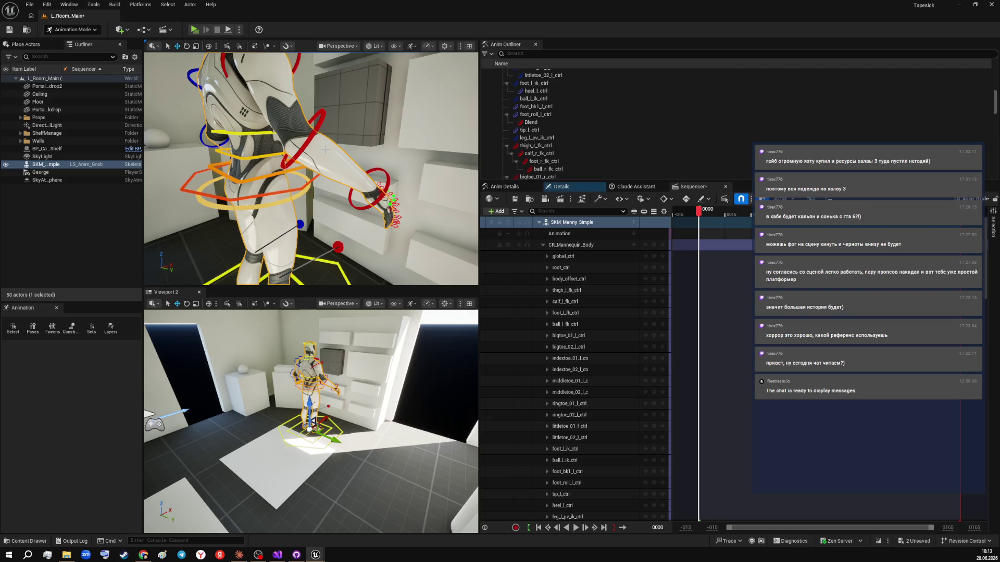
mouse_move(310, 154)
mouse_down()
mouse_move(311, 130)
mouse_move(310, 153)
mouse_up()
scroll(587, 149, down, 2)
scroll(587, 149, down, 15)
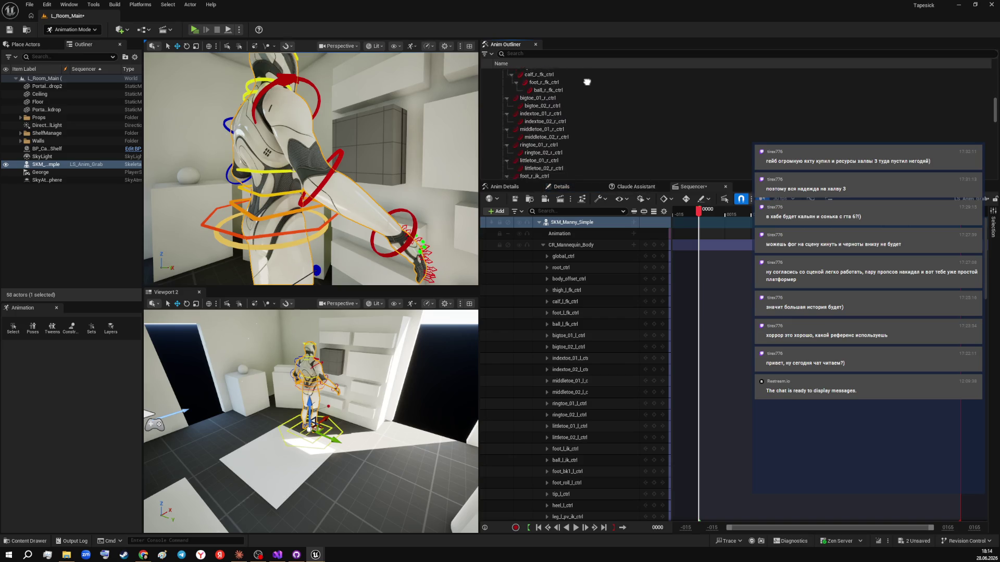
scroll(595, 128, down, 15)
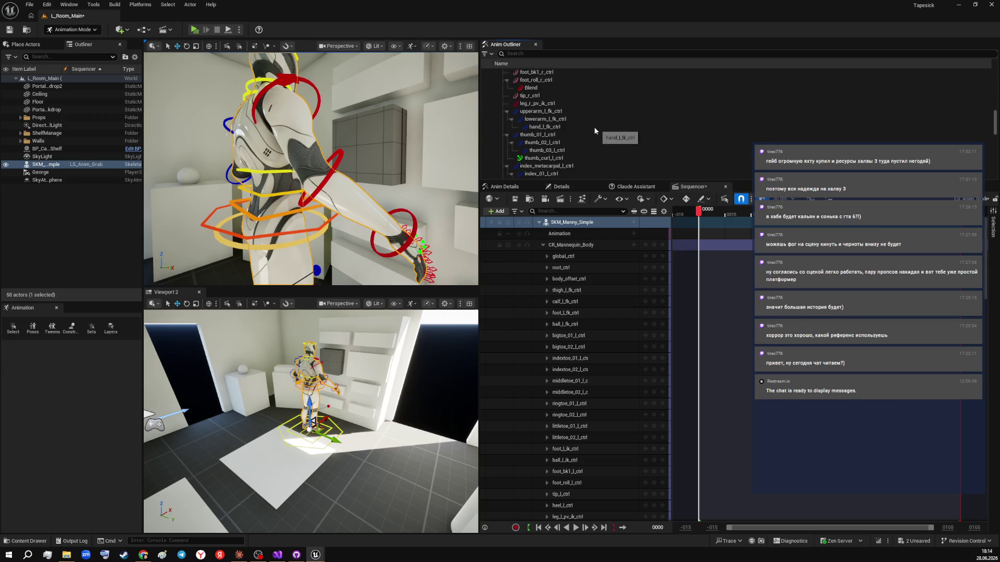
- Filter the Anim Outliner to 'arm' and select the left and right arm controls
click(558, 53)
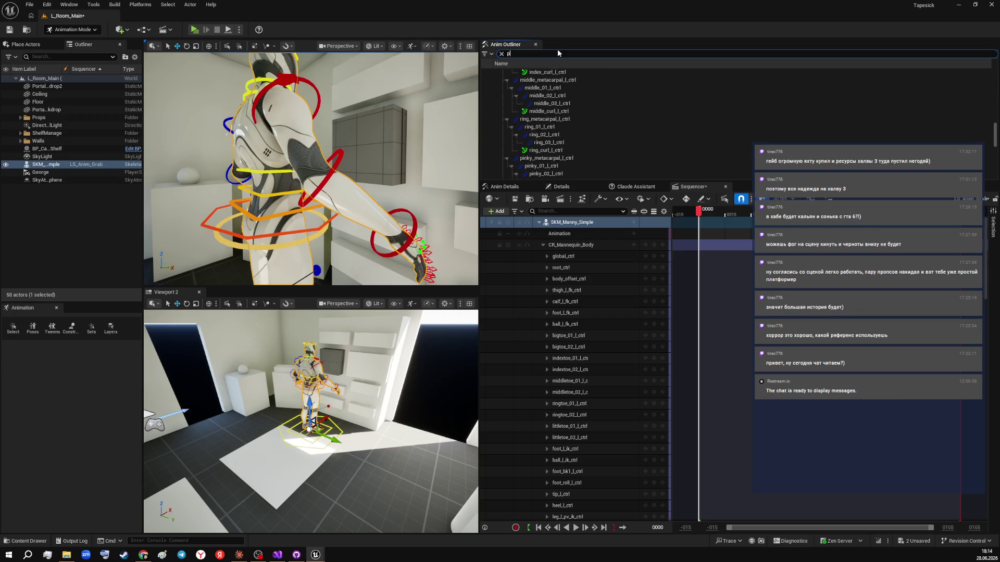
text(arm)
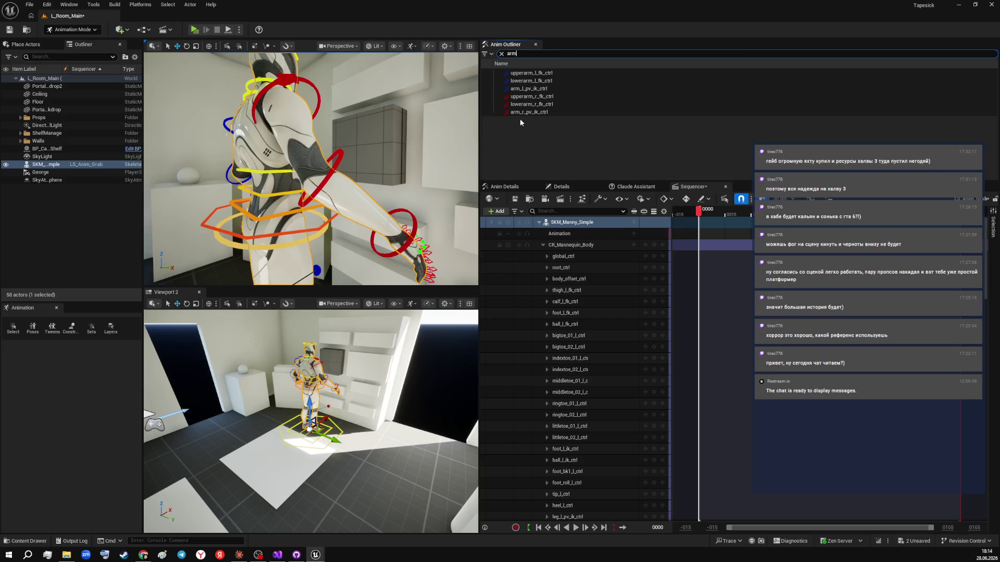
click(528, 91)
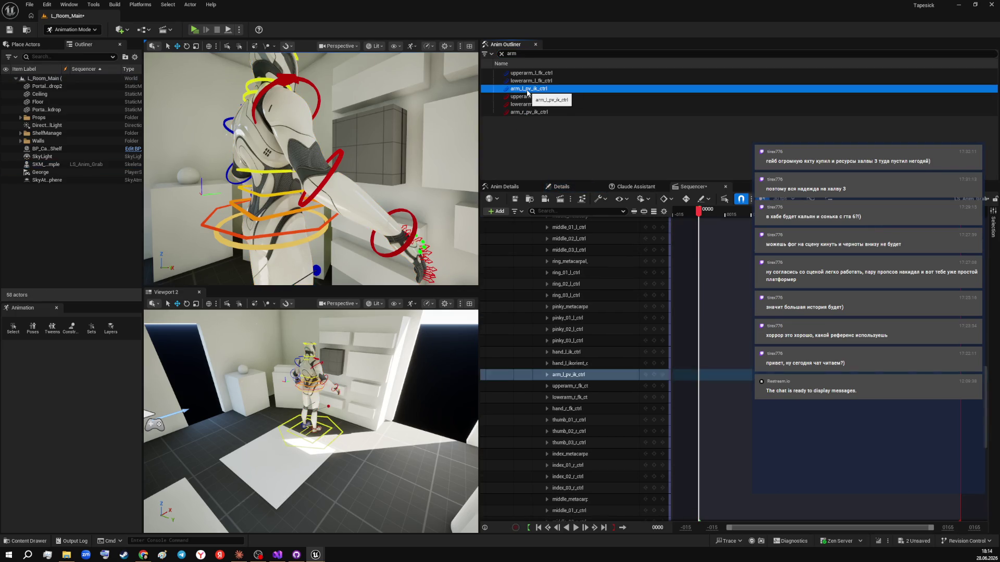
drag(355, 132, 375, 154)
click(531, 90)
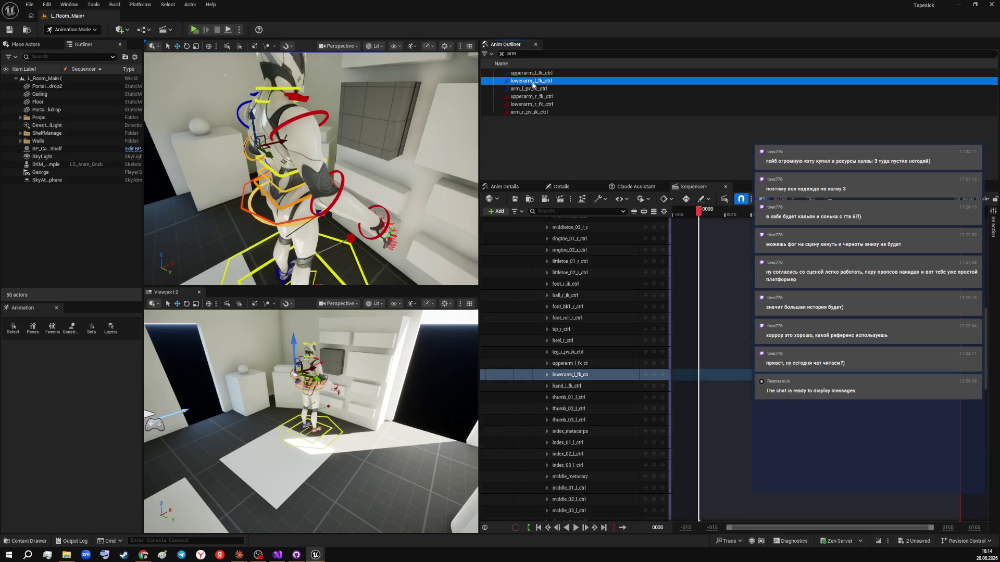
click(531, 90)
mouse_move(312, 166)
mouse_down()
mouse_move(365, 177)
mouse_move(365, 119)
mouse_up()
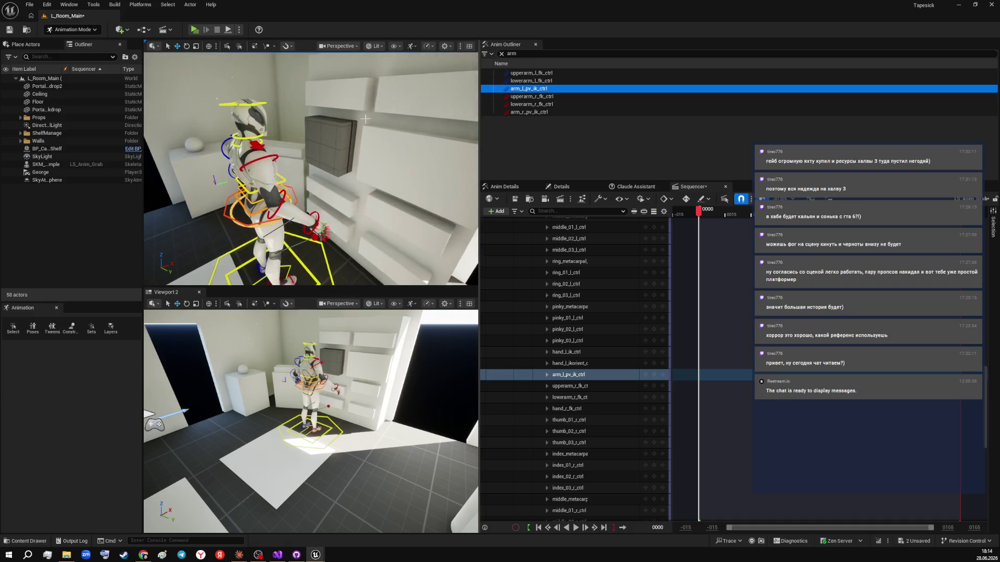
click(537, 73)
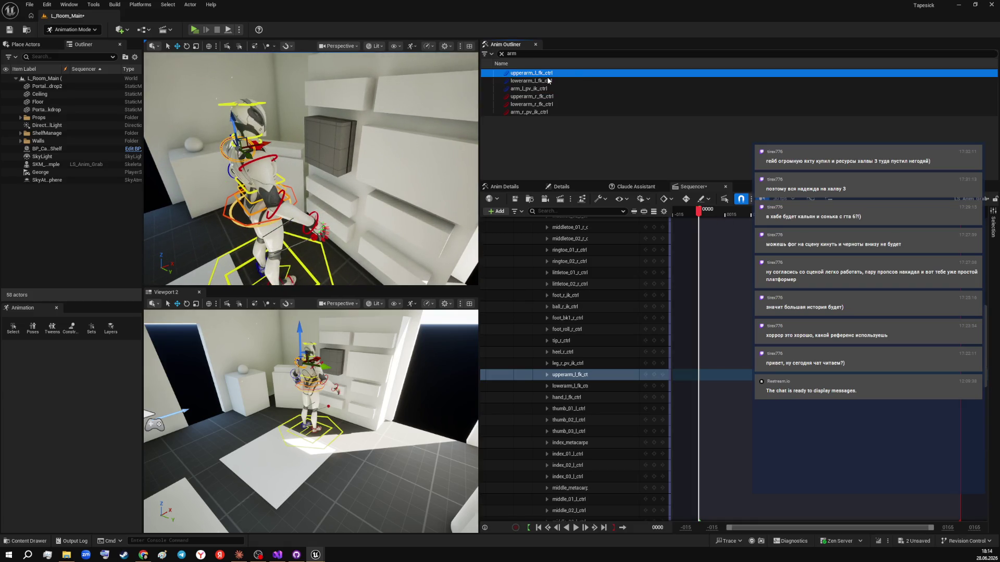
click(539, 112)
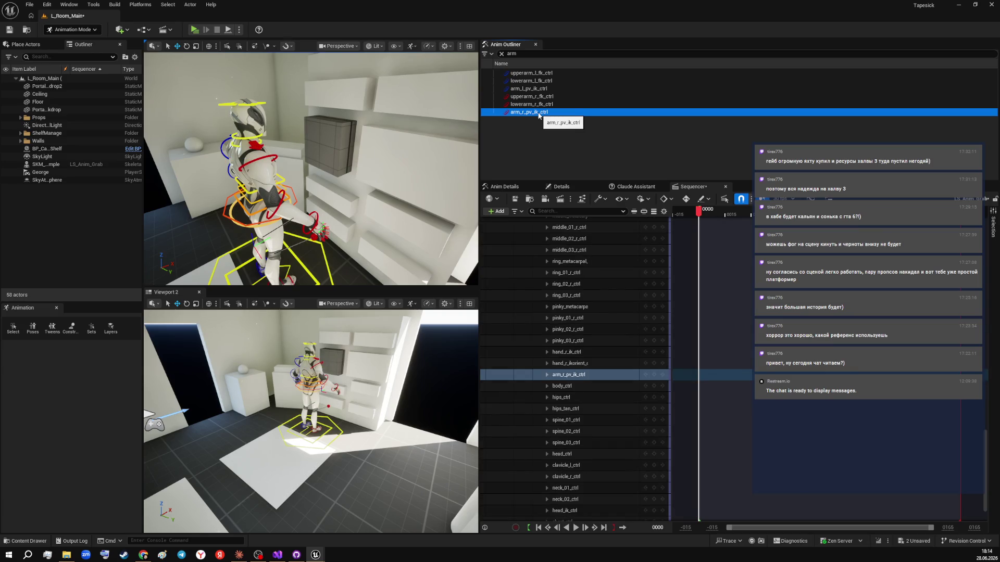
click(542, 97)
- Frame the right arm in the top view and capture a screenshot of it
drag(313, 167, 340, 156)
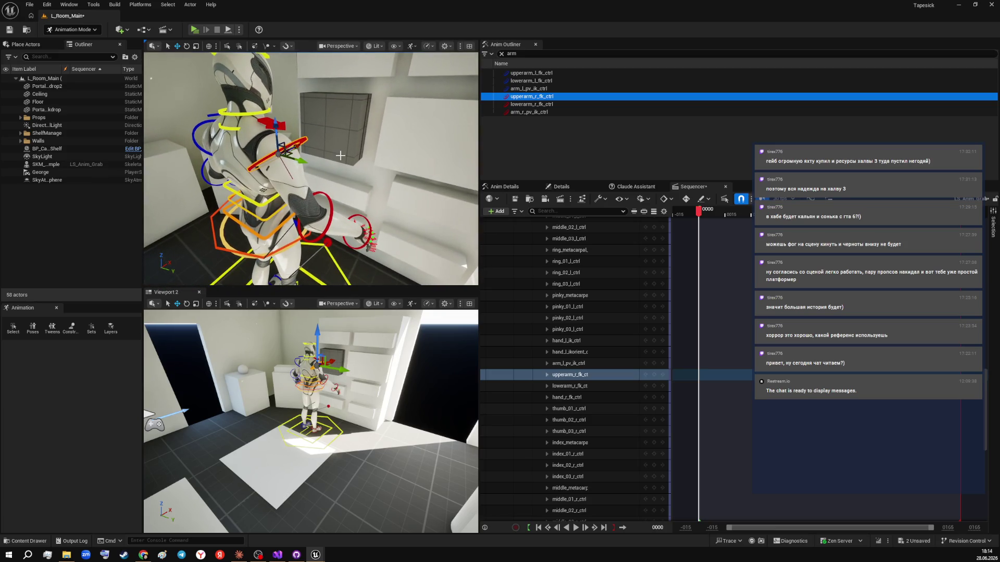
key(Print)
mouse_move(199, 41)
mouse_down()
mouse_move(616, 259)
mouse_move(617, 291)
mouse_up()
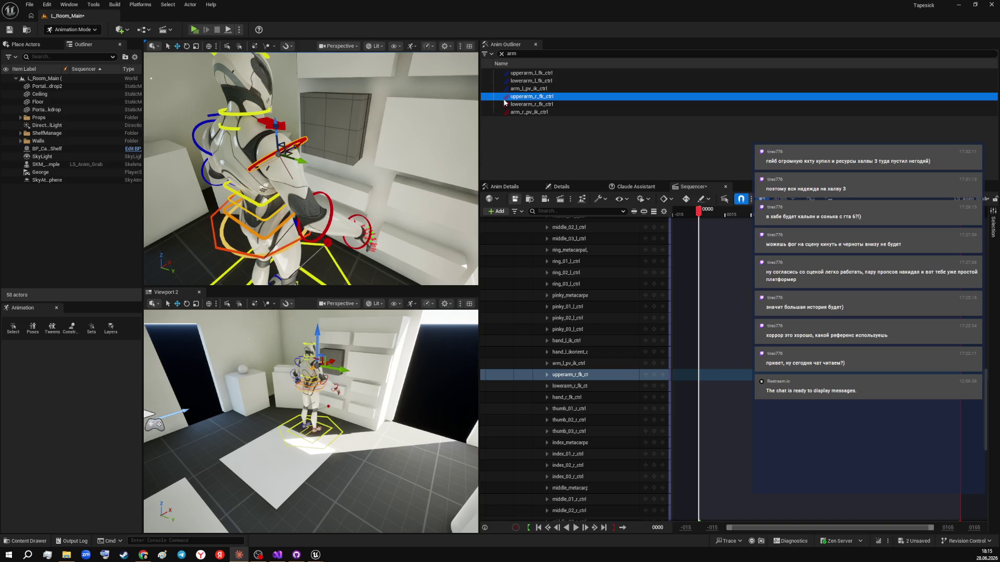
click(537, 55)
- Filter the Anim Outliner to 'hand' and frame the view from above on hand_r_fk_ctrl
key(BackSpace)
key(BackSpace)
key(BackSpace)
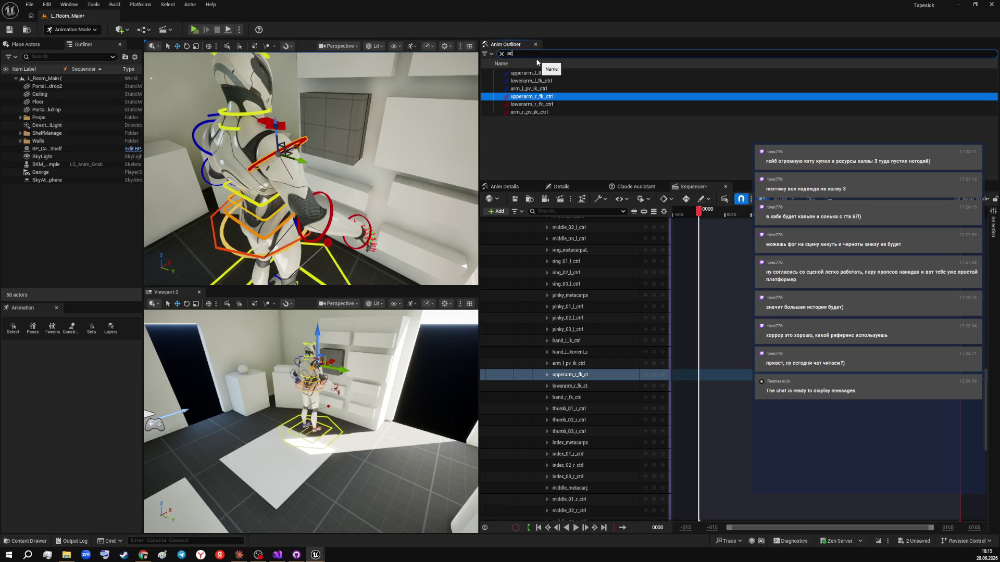
text(hand)
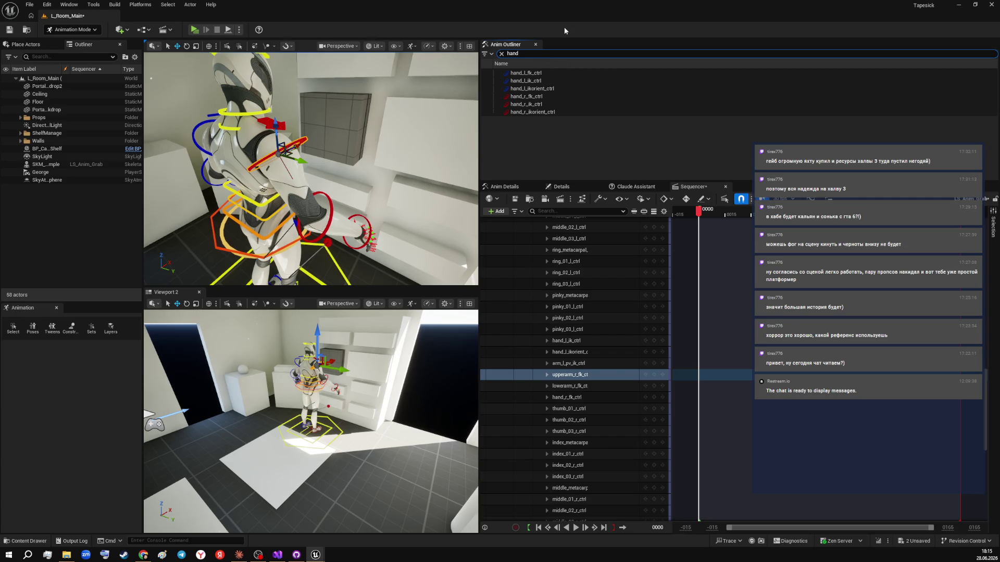
click(535, 89)
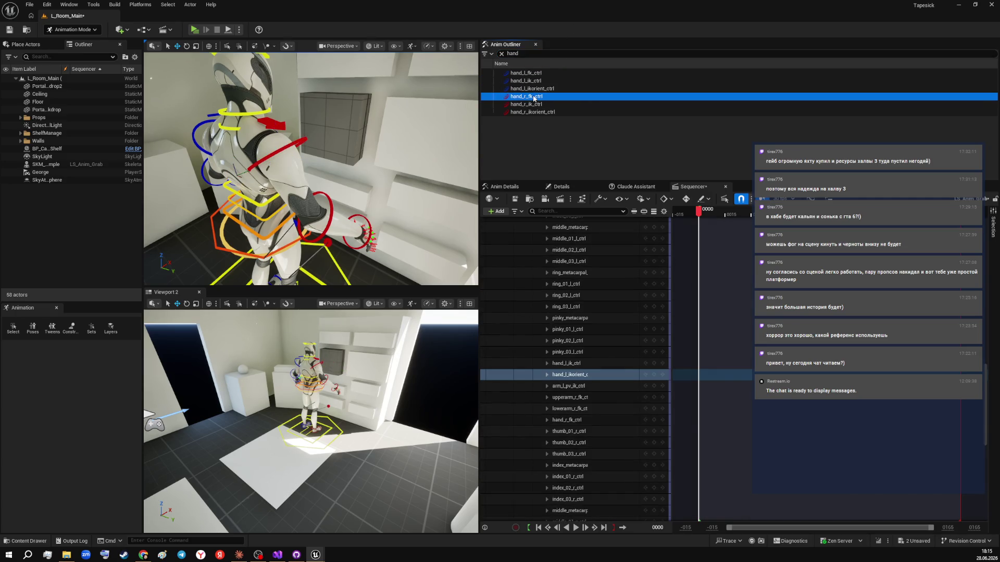
click(526, 96)
key(f)
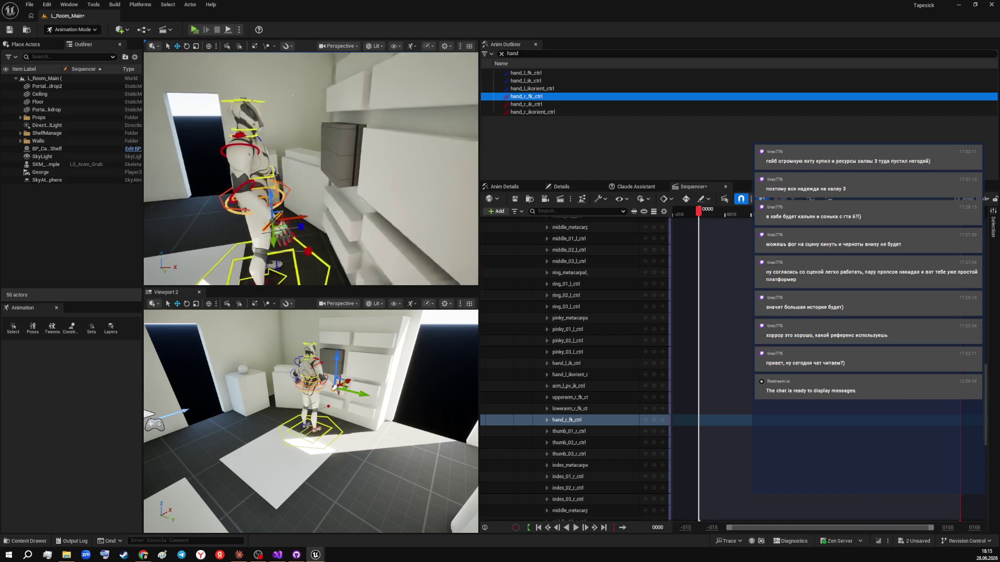
mouse_move(311, 168)
mouse_down()
mouse_move(333, 172)
mouse_move(317, 174)
mouse_move(299, 154)
mouse_up()
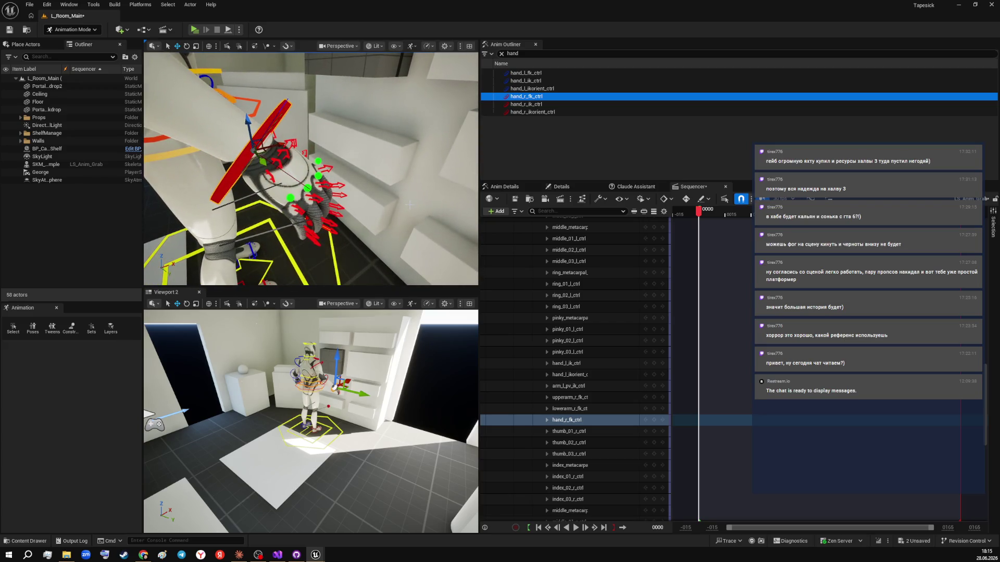
- Cycle through the right hand IK, orient and FK controls, then capture a screenshot
click(526, 104)
click(527, 112)
click(526, 104)
click(526, 97)
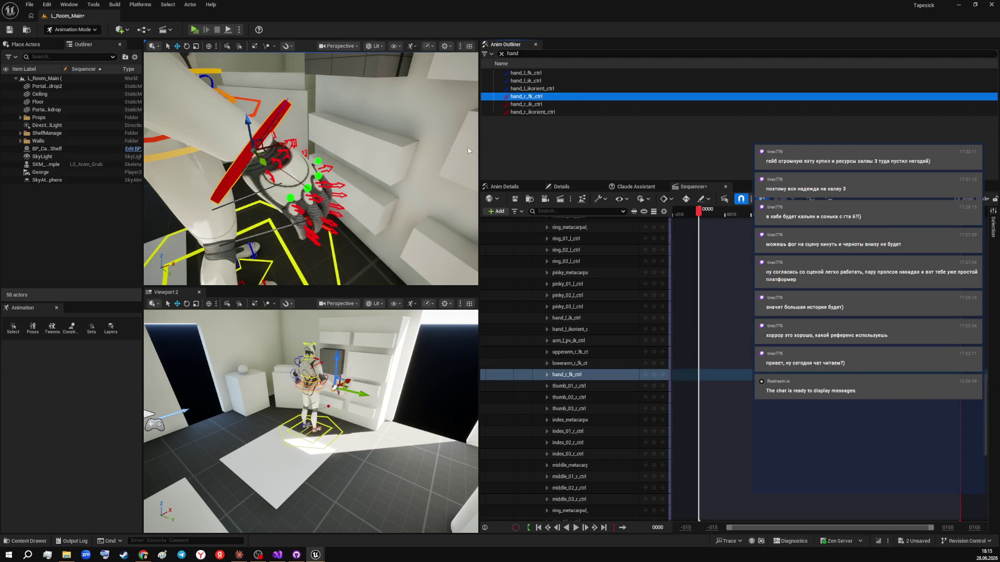
key(Print)
mouse_move(144, 41)
mouse_down()
mouse_move(627, 270)
mouse_move(643, 318)
mouse_up()
click(537, 104)
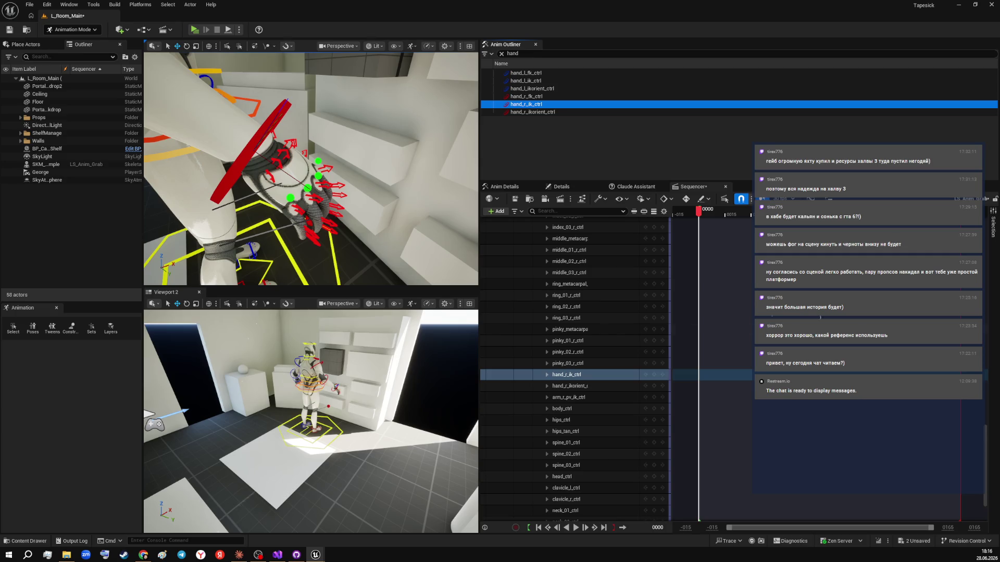
scroll(611, 313, up, 4)
scroll(609, 310, up, 2)
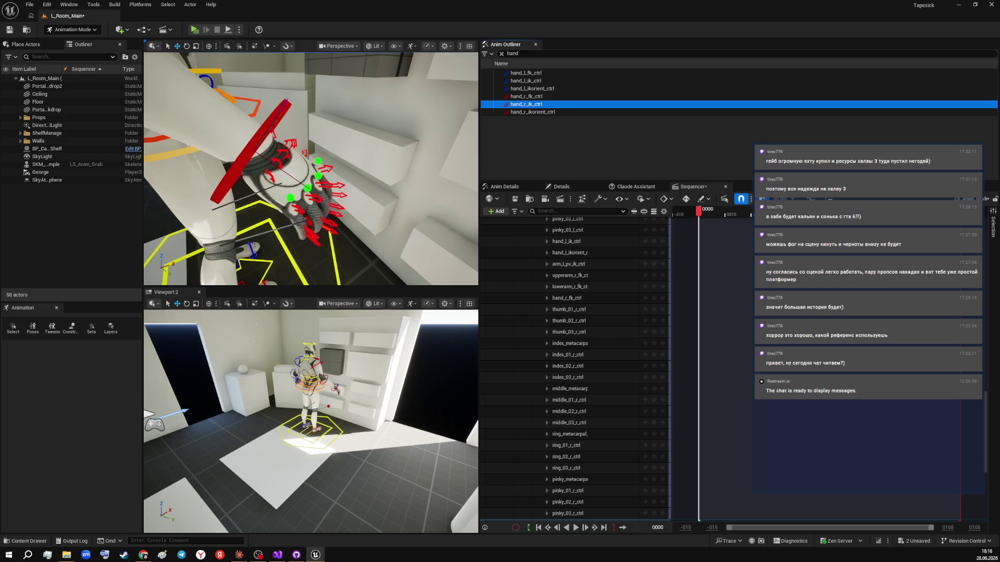
scroll(618, 304, up, 15)
scroll(619, 302, up, 10)
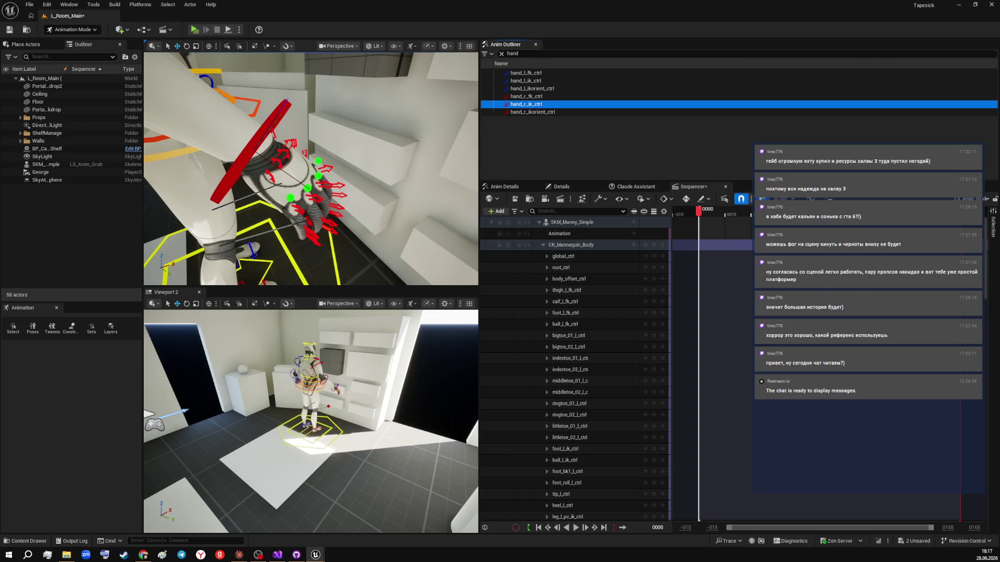
click(532, 112)
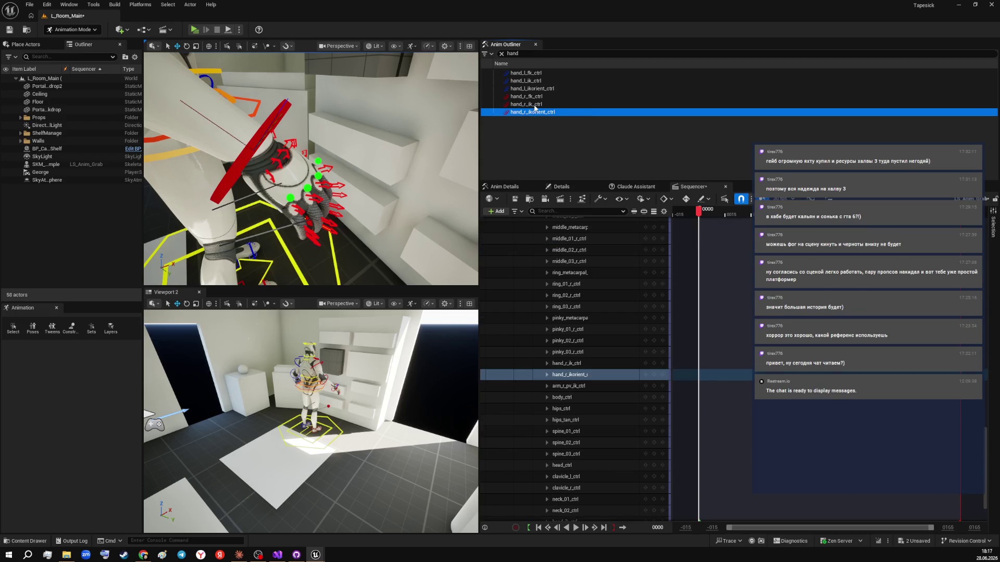
click(527, 104)
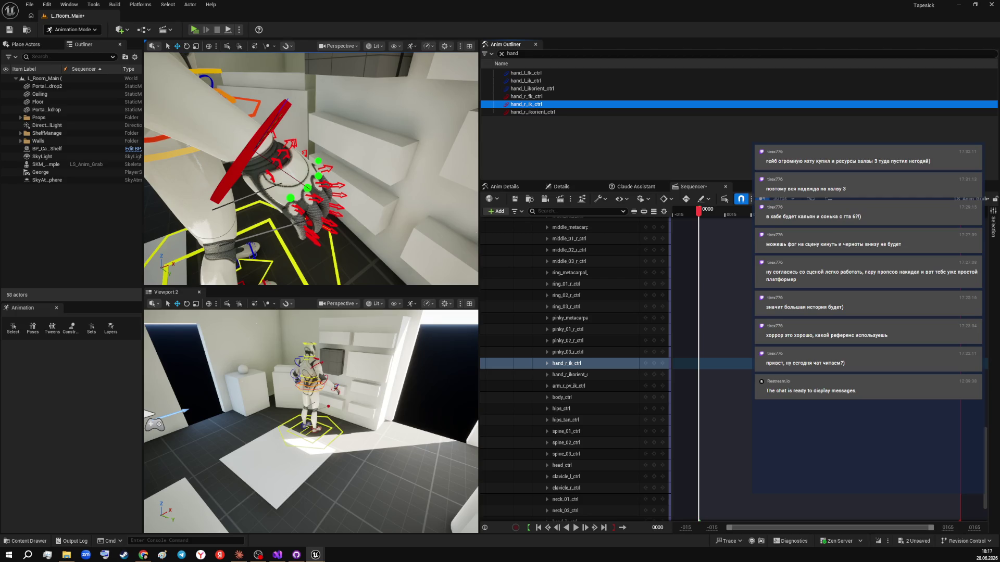
click(698, 363)
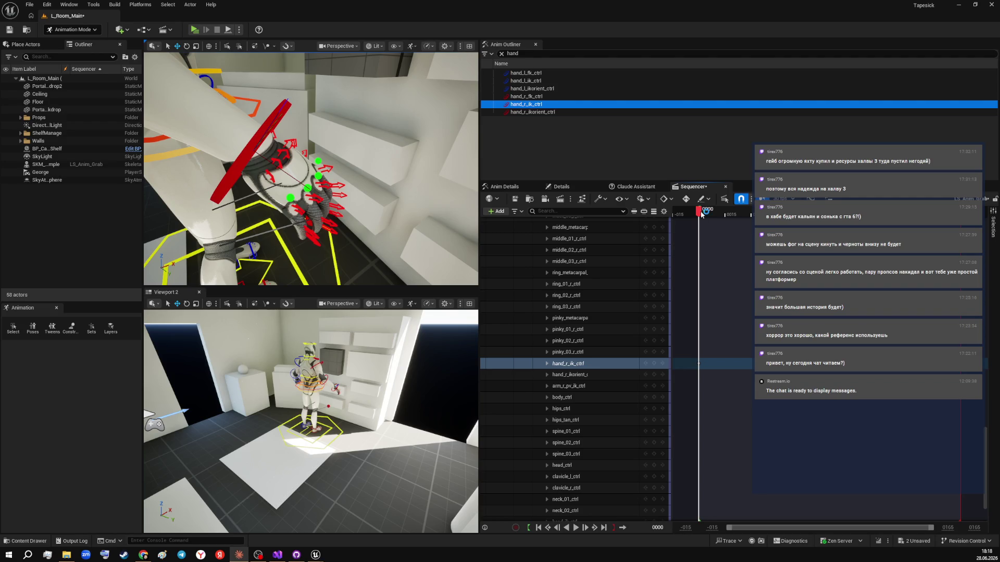
mouse_move(699, 214)
mouse_down()
mouse_move(740, 213)
mouse_move(726, 214)
mouse_up()
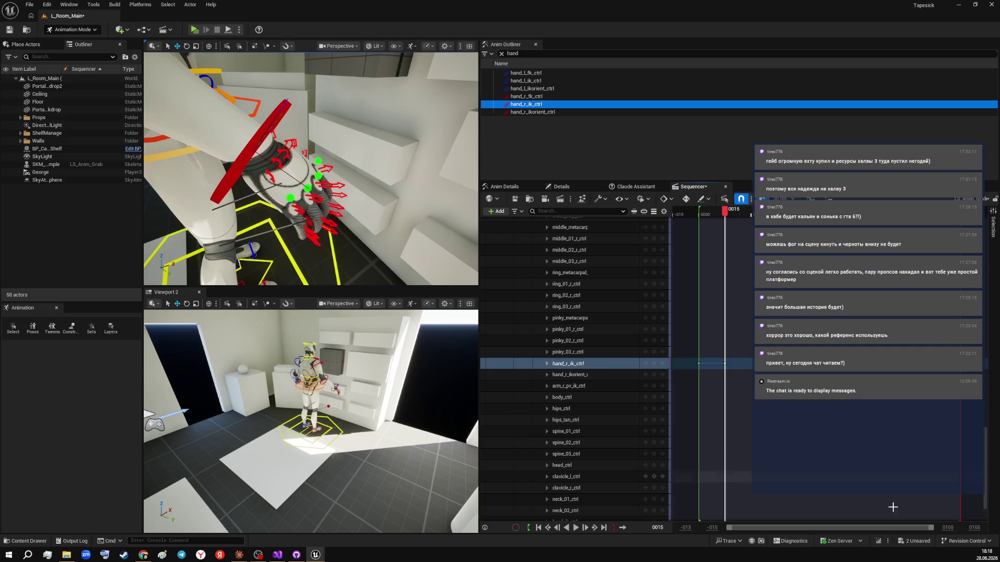
mouse_move(478, 180)
mouse_down()
mouse_move(919, 488)
mouse_move(948, 525)
mouse_up()
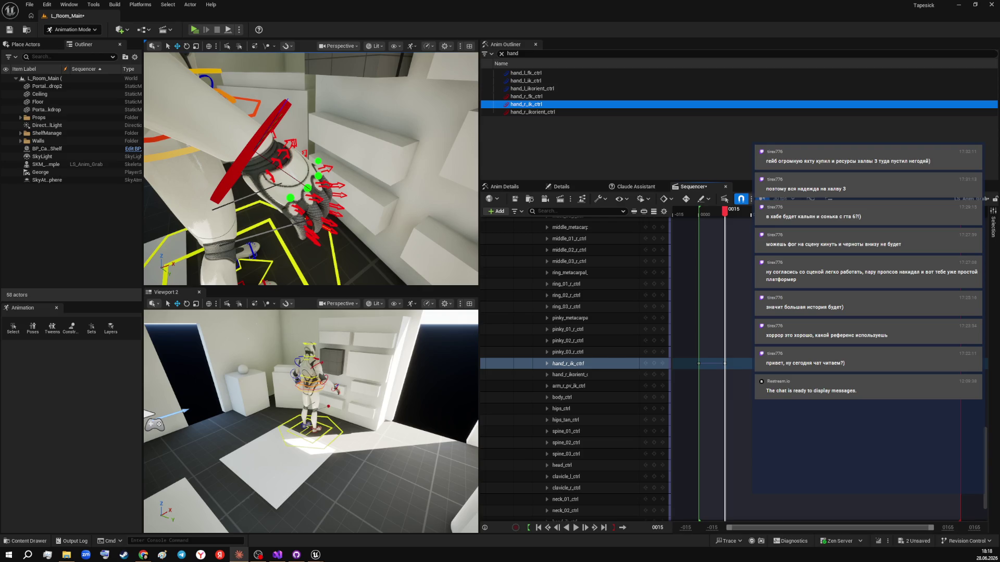
mouse_move(724, 211)
mouse_down()
mouse_move(694, 213)
mouse_move(738, 215)
mouse_move(700, 215)
mouse_up()
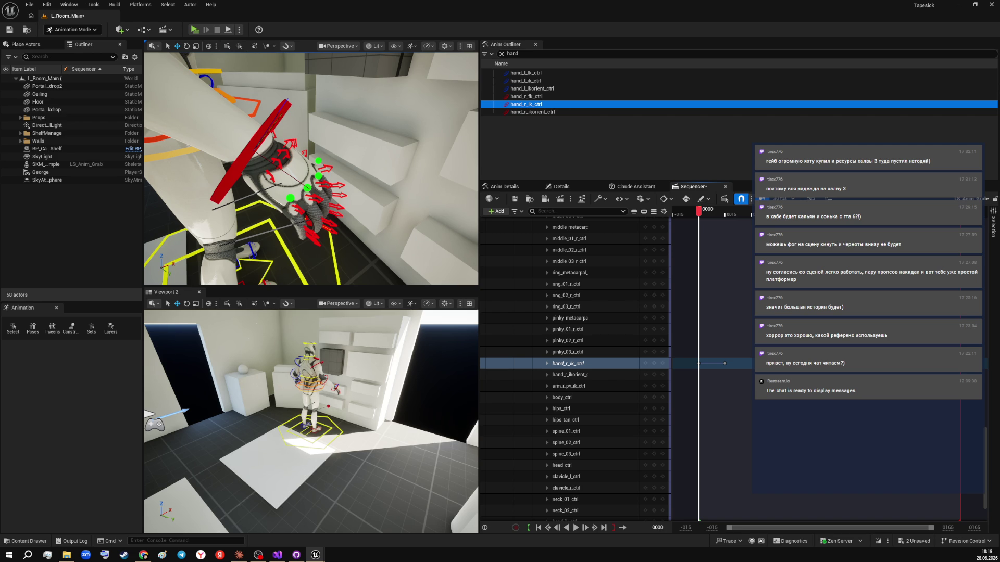
drag(699, 214, 728, 214)
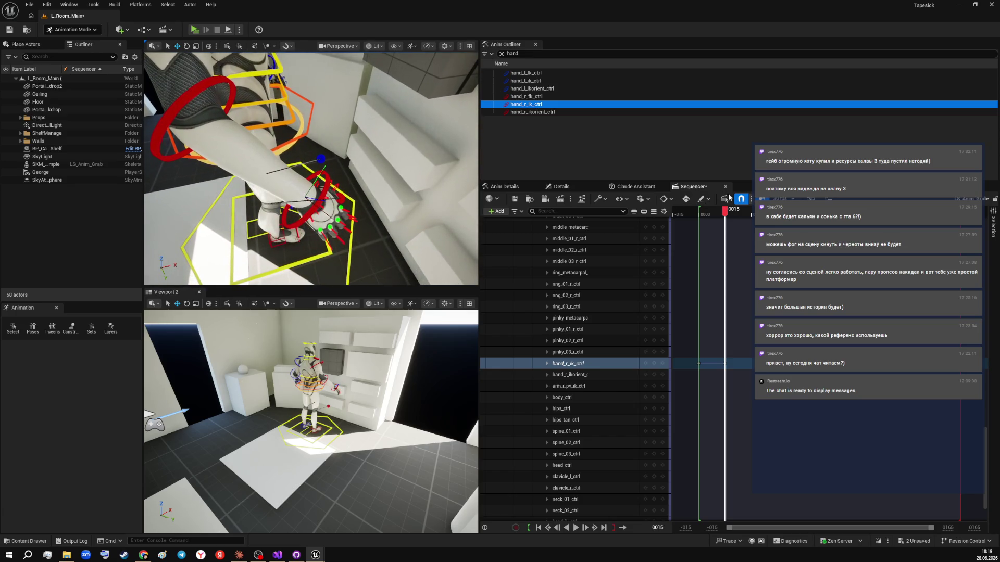
mouse_move(725, 212)
mouse_down()
mouse_move(706, 217)
mouse_move(727, 218)
mouse_up()
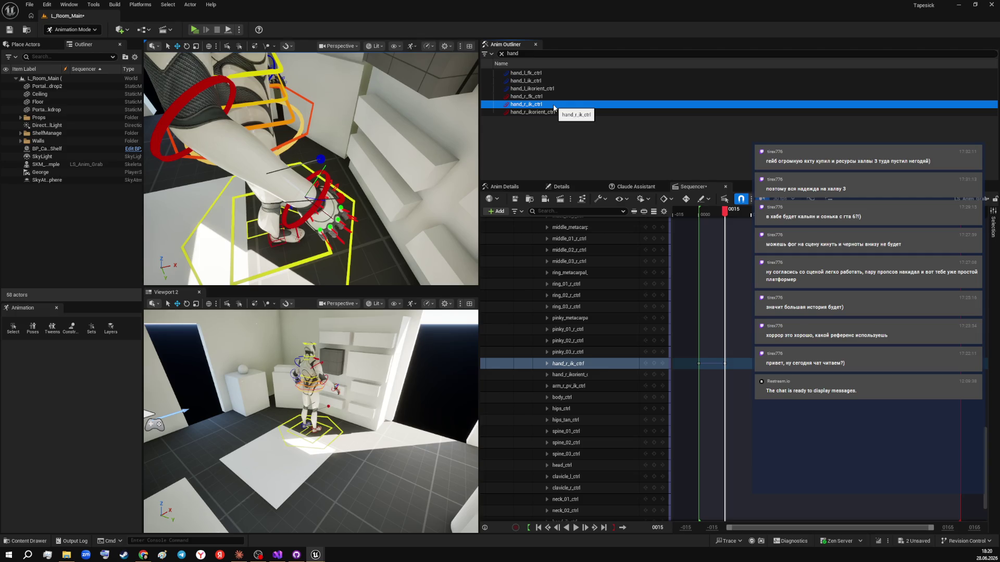
scroll(312, 168, up, 10)
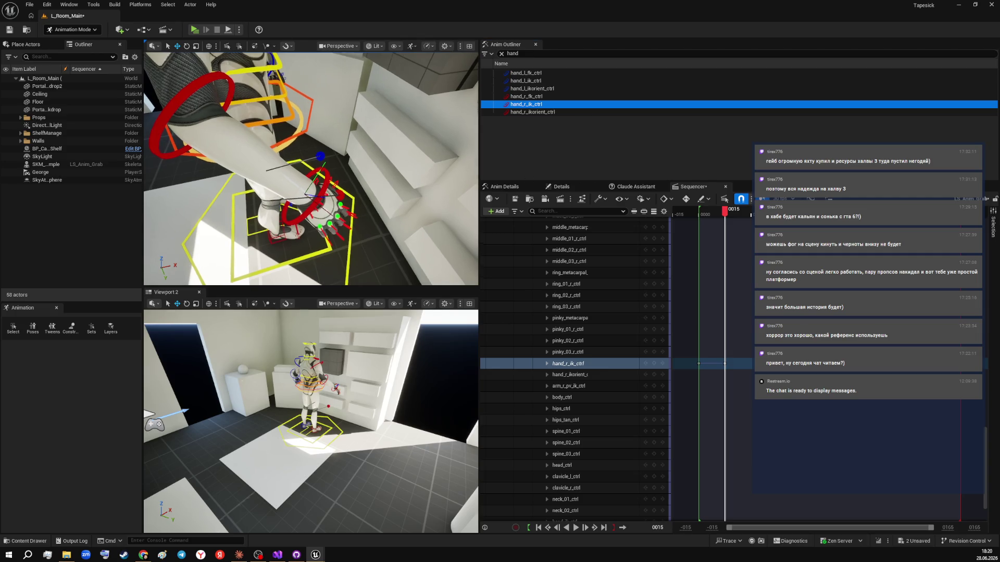
scroll(312, 169, up, 8)
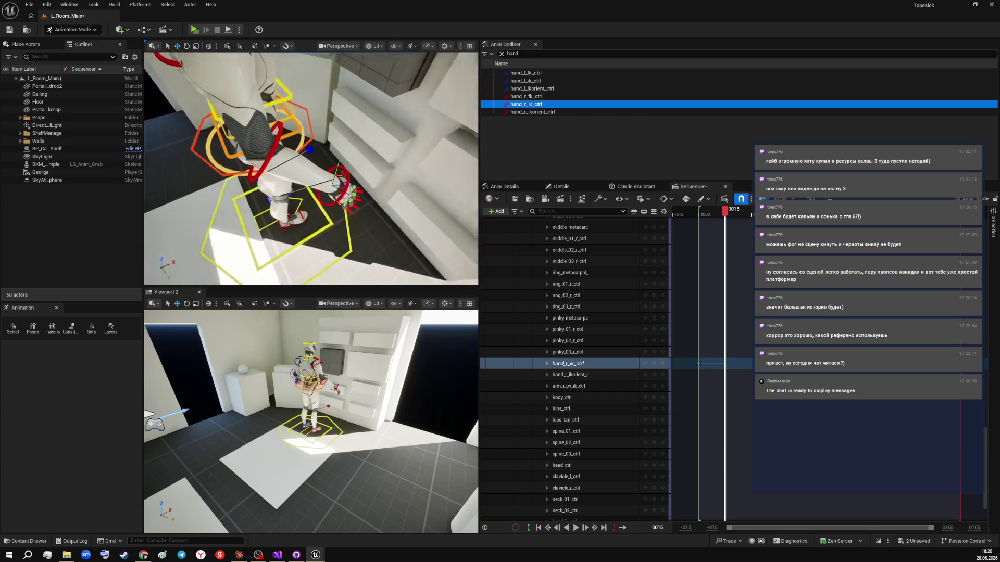
scroll(311, 168, down, 4)
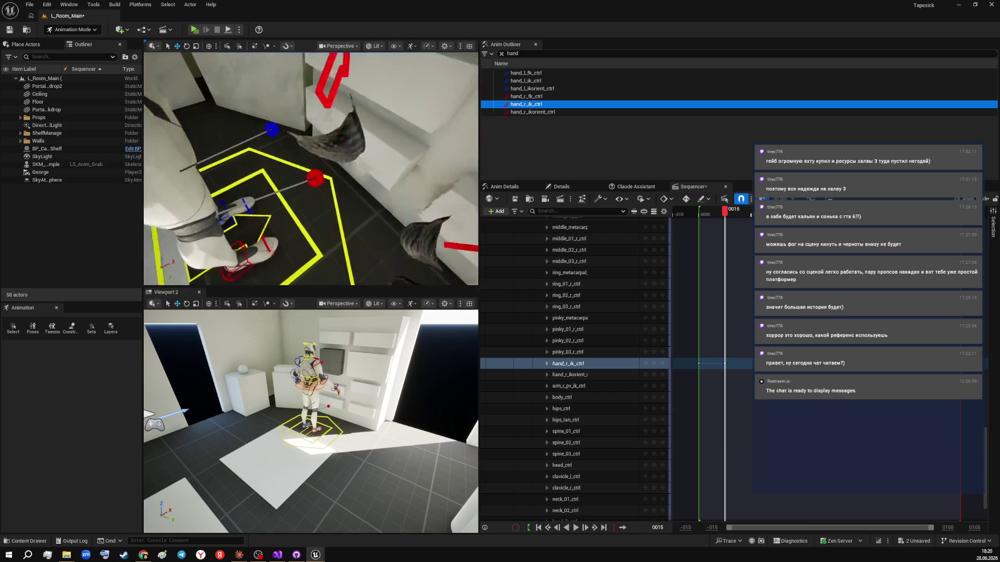
scroll(312, 168, up, 6)
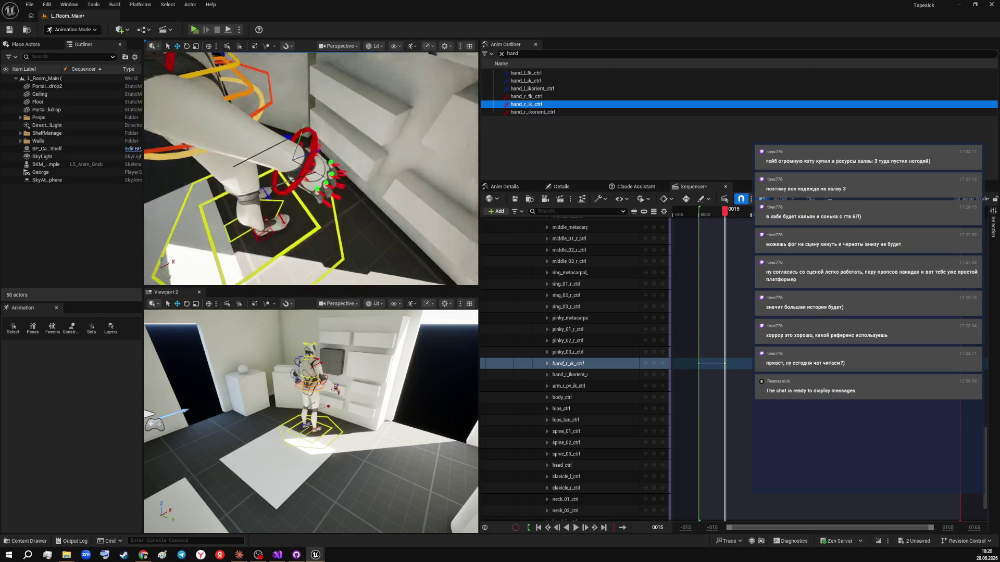
scroll(415, 188, up, 3)
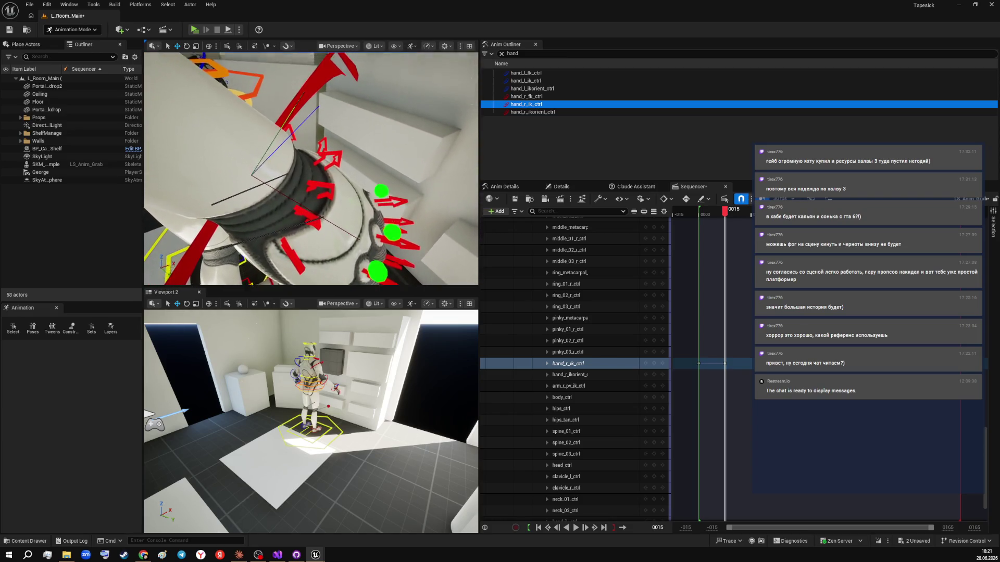
key(Print)
mouse_move(172, 46)
mouse_down()
mouse_move(238, 112)
mouse_move(490, 289)
mouse_move(735, 369)
mouse_up()
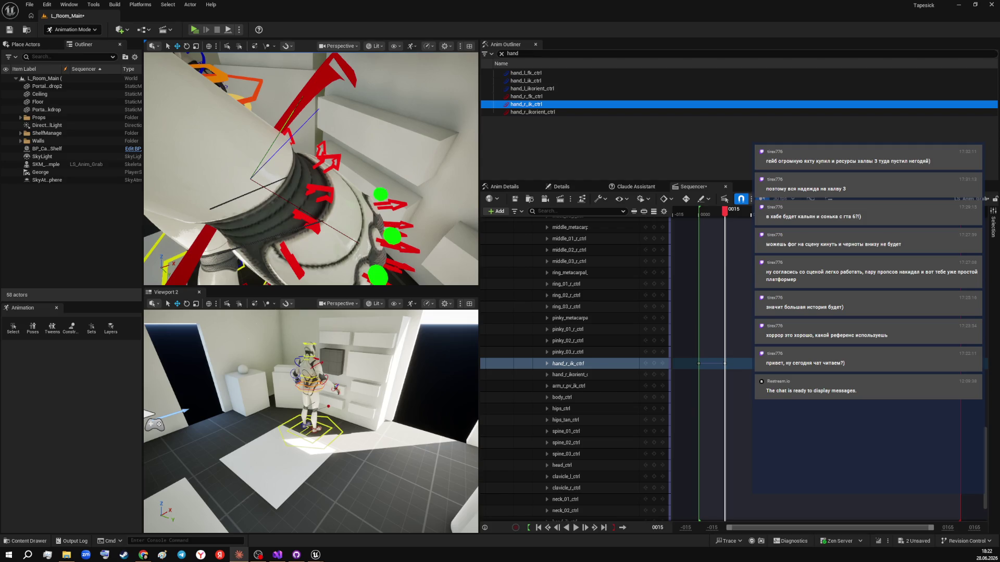
drag(439, 398, 422, 386)
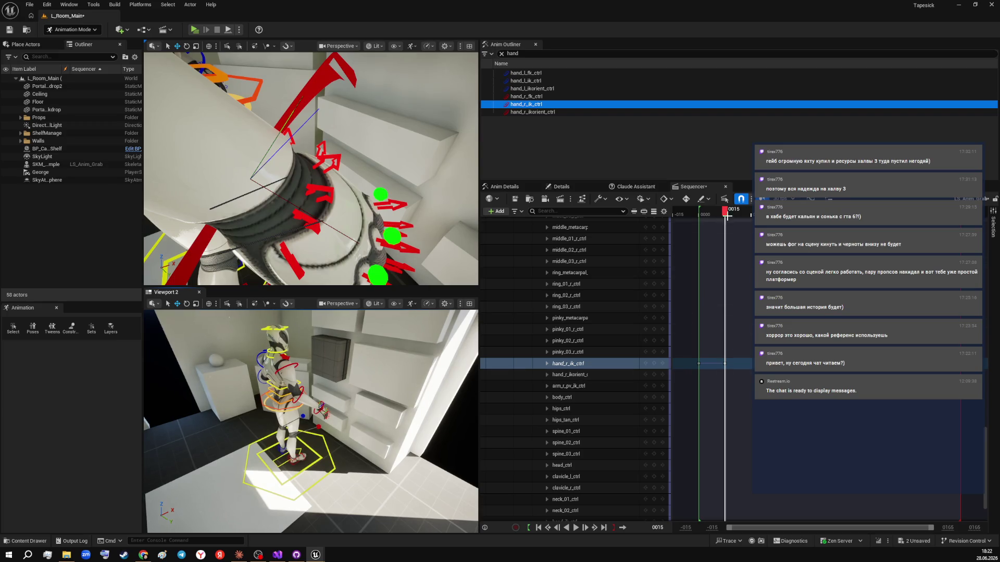
drag(725, 216, 585, 202)
drag(704, 210, 728, 211)
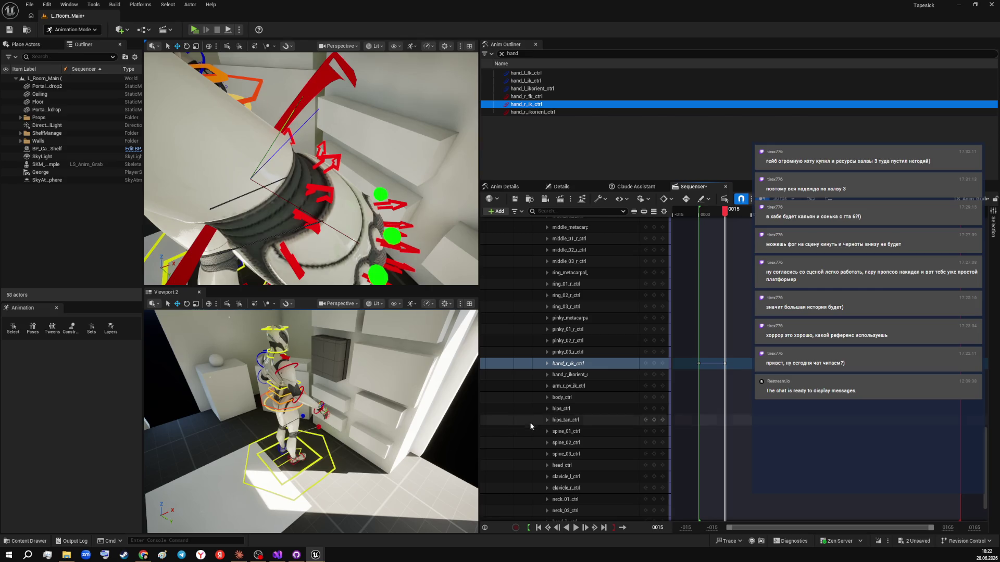
click(547, 363)
click(546, 364)
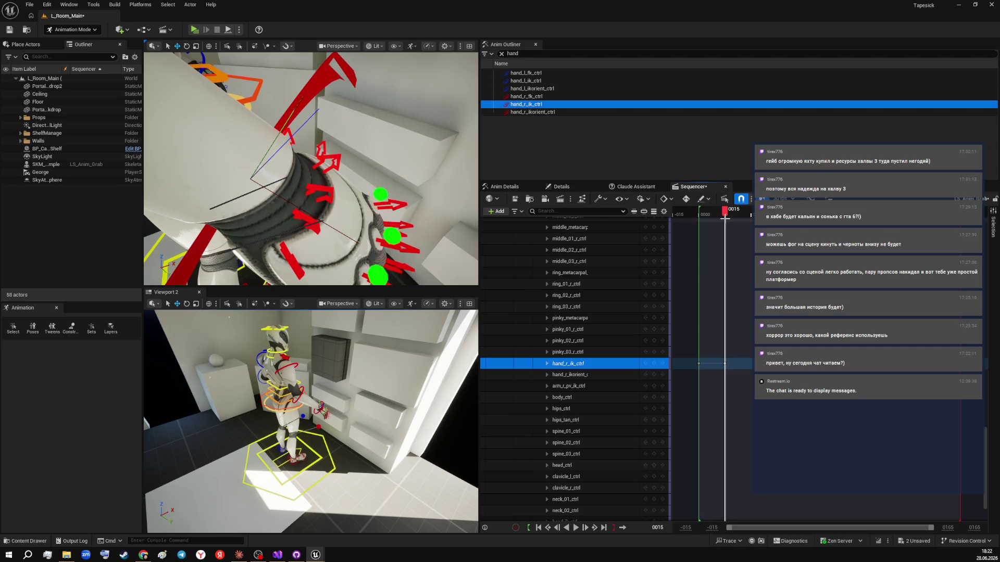
mouse_move(313, 167)
mouse_down()
mouse_move(333, 172)
mouse_move(313, 162)
mouse_up()
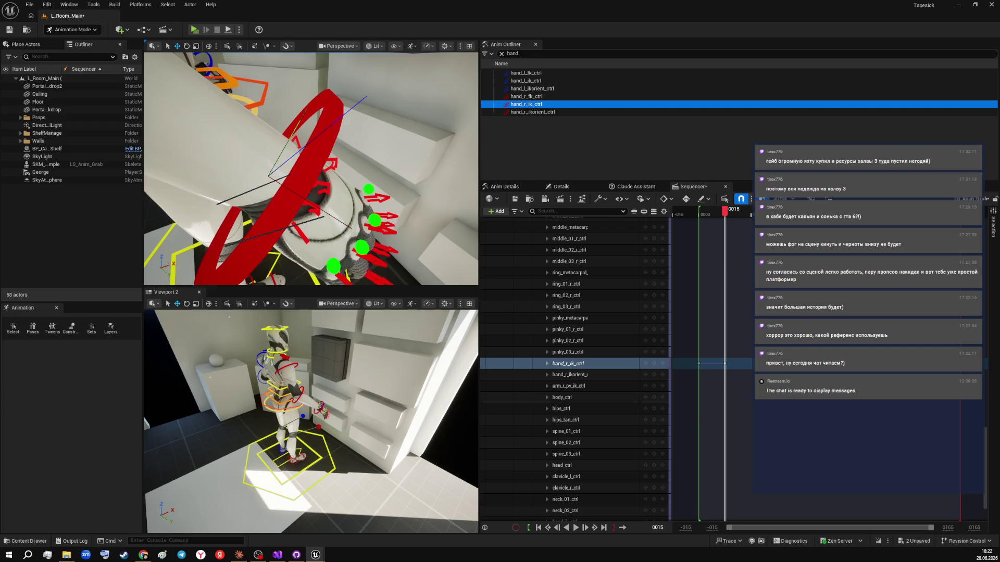
mouse_move(323, 172)
mouse_down()
mouse_move(313, 172)
mouse_move(332, 182)
mouse_up()
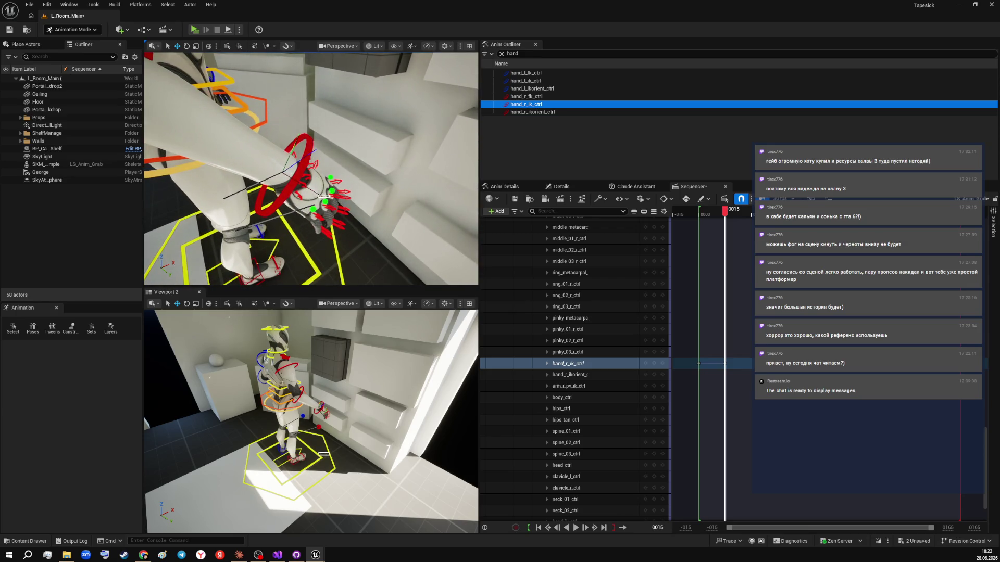
click(326, 196)
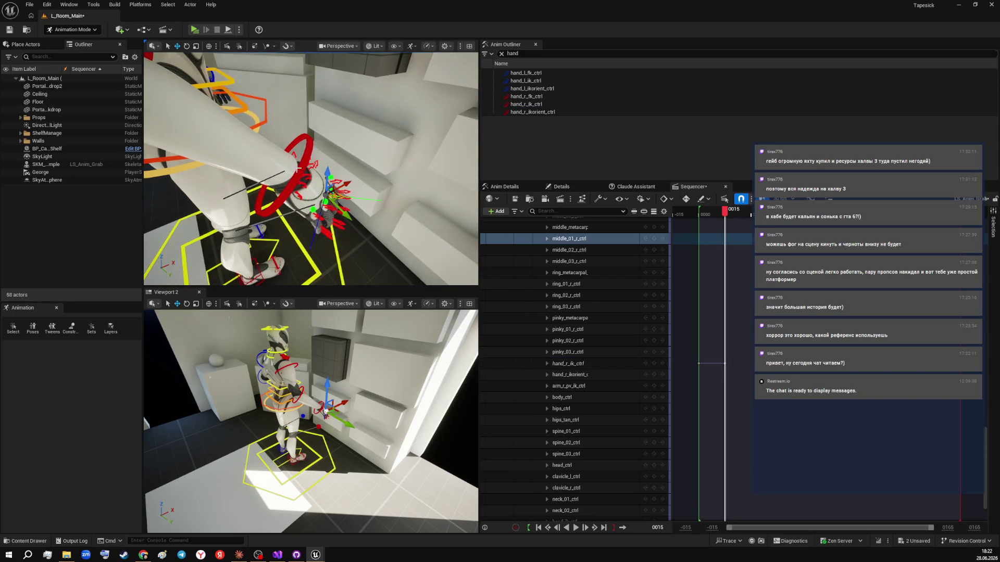
click(526, 104)
drag(362, 172, 313, 190)
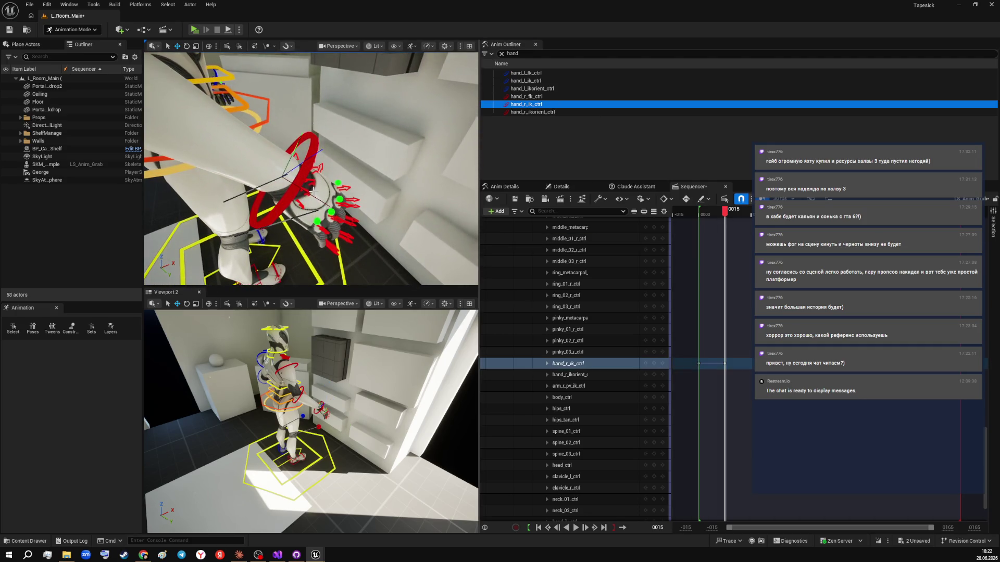
click(529, 112)
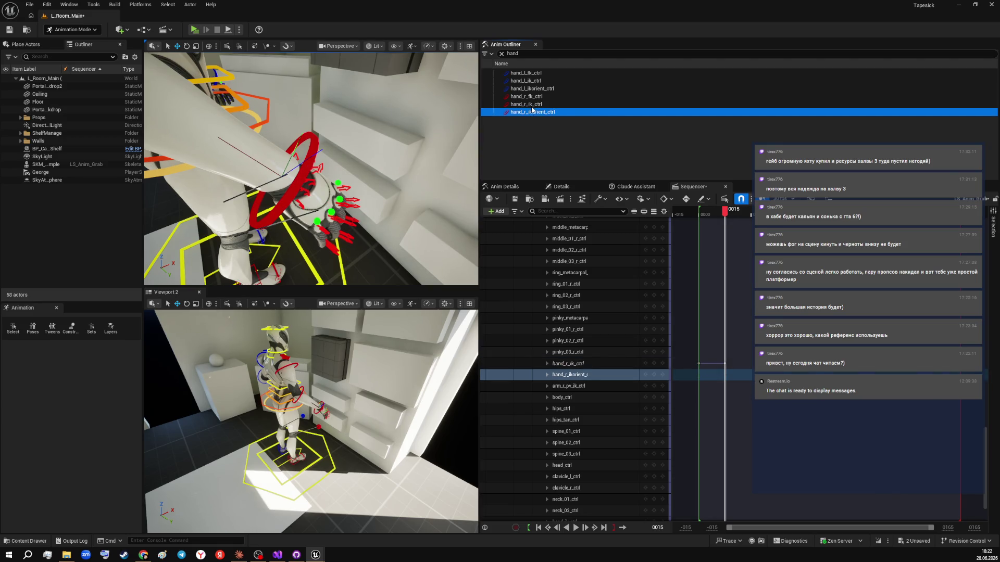
click(533, 98)
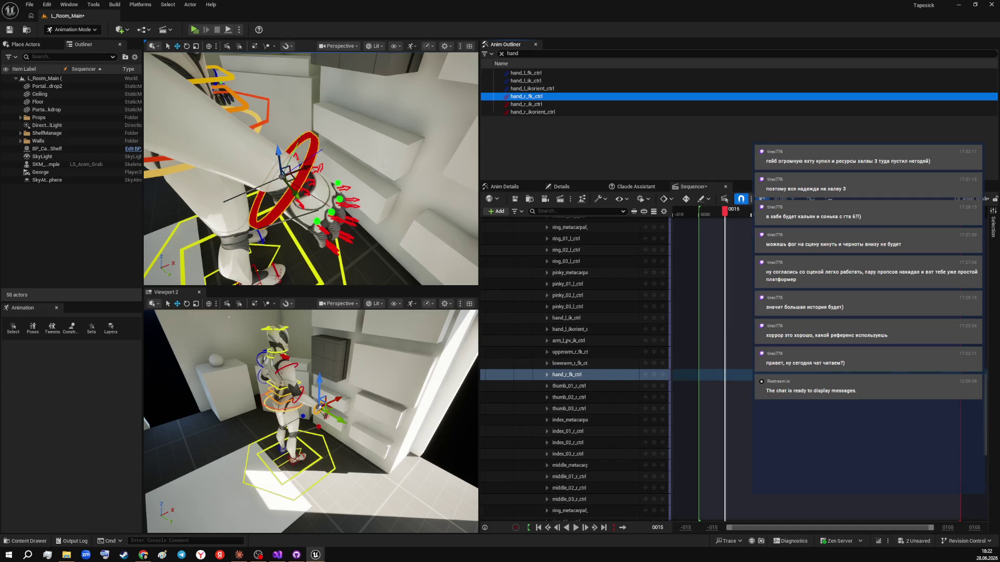
drag(308, 168, 324, 166)
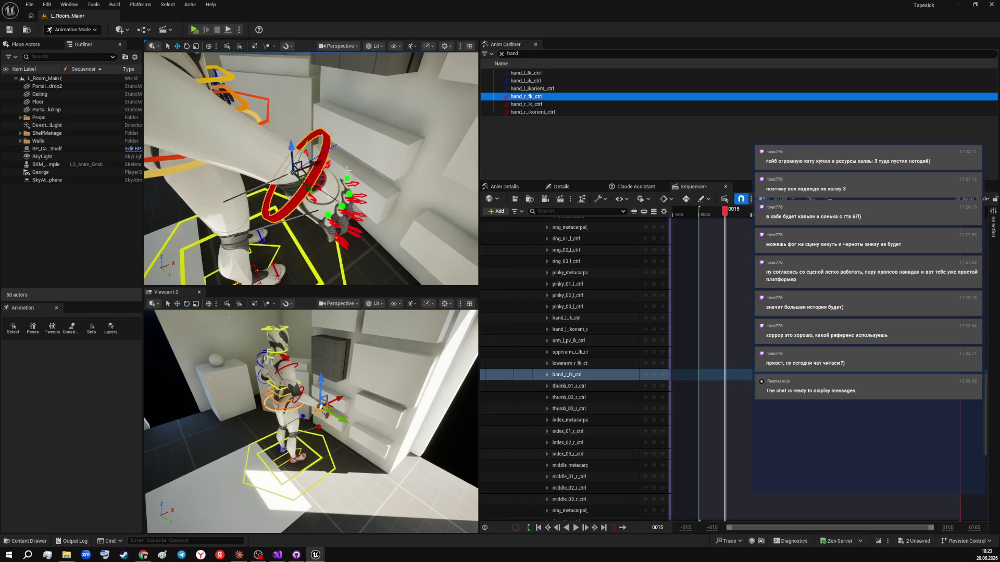
key(ctrl+z)
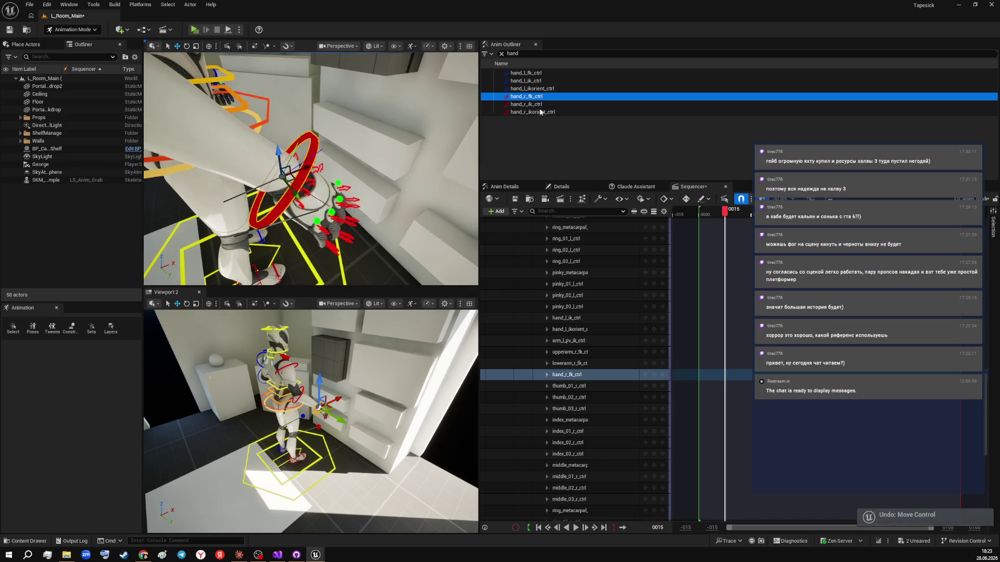
click(526, 104)
key(f)
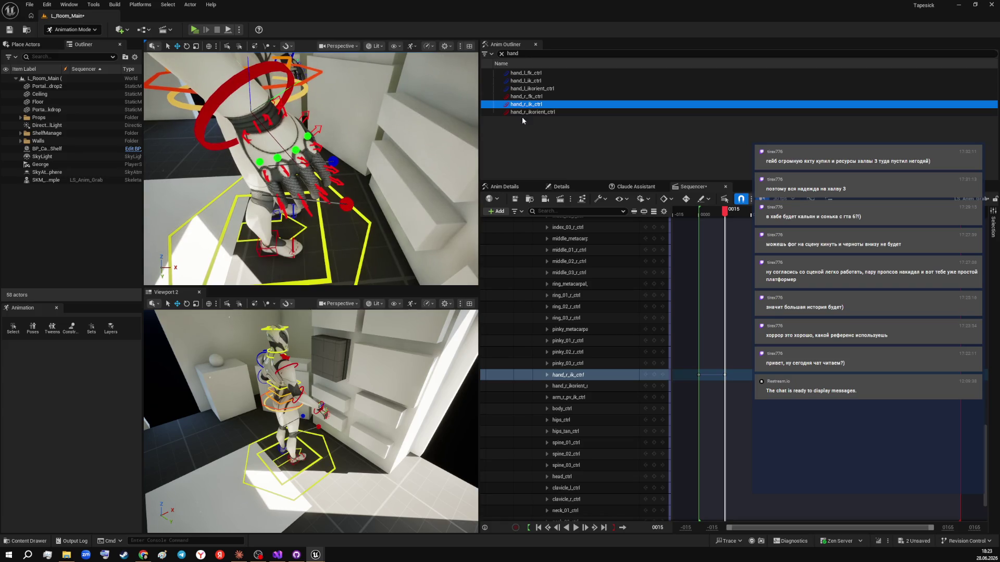
click(277, 141)
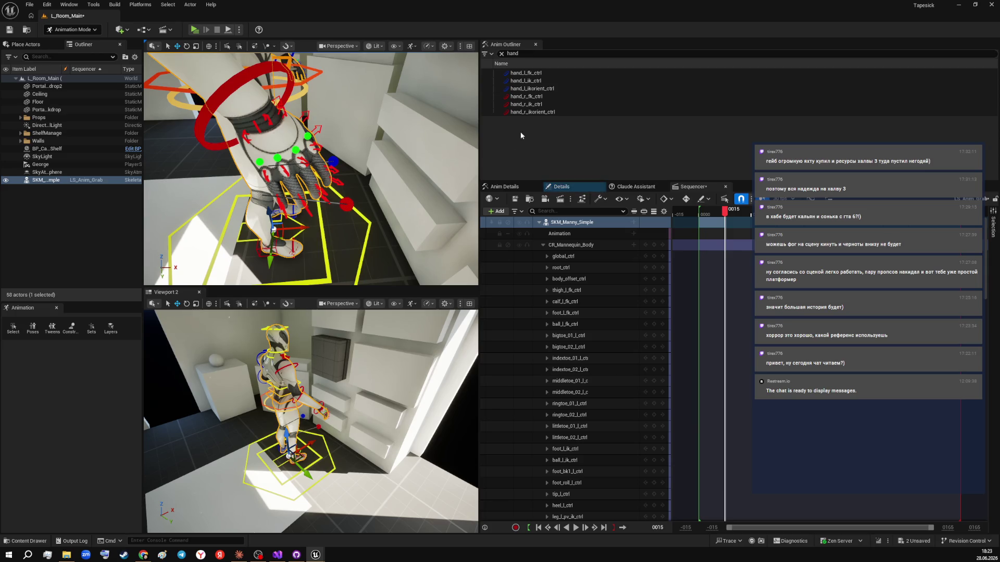
click(538, 106)
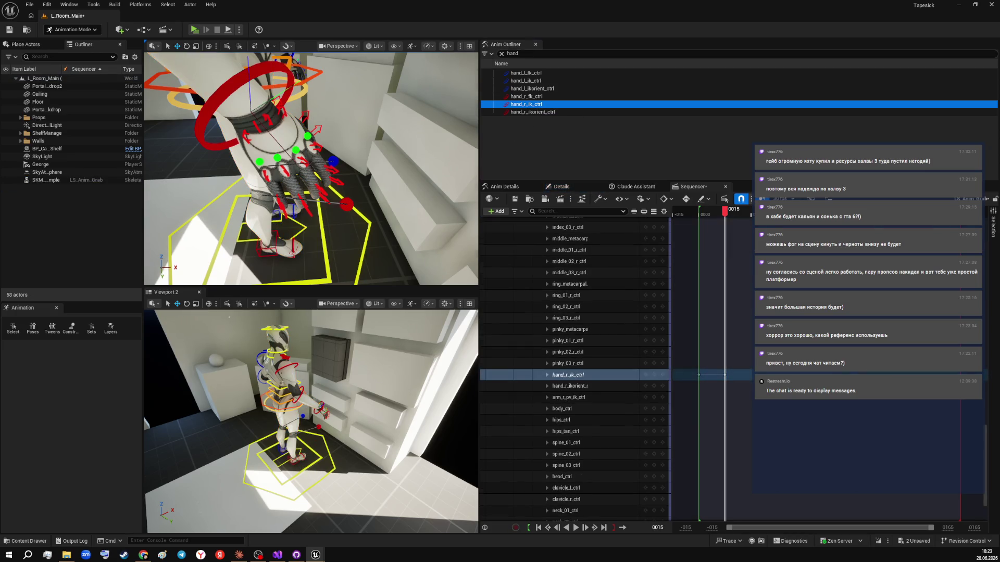
scroll(311, 168, up, 3)
scroll(311, 168, up, 2)
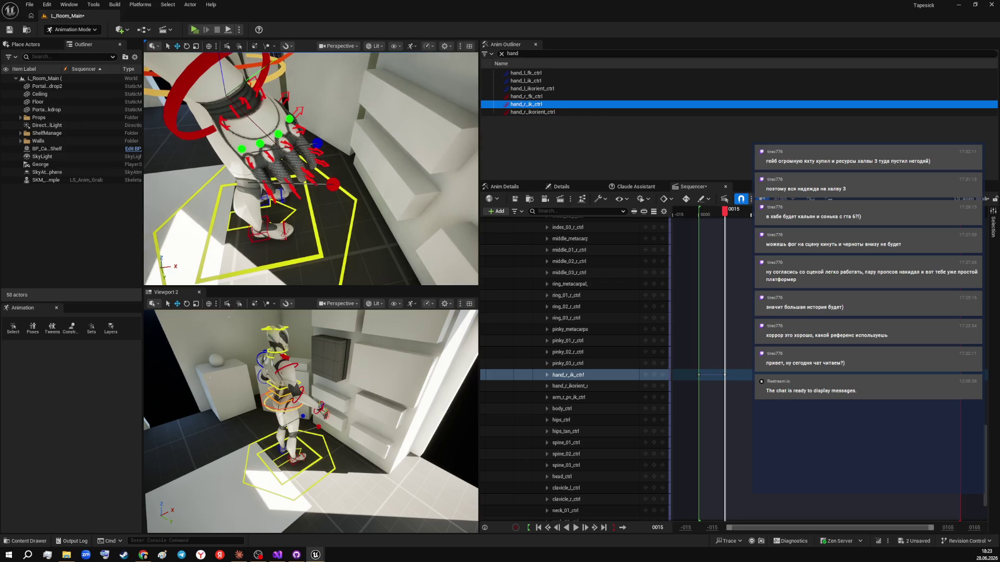
mouse_move(725, 211)
mouse_down()
mouse_move(713, 211)
mouse_move(744, 211)
mouse_move(727, 216)
mouse_up()
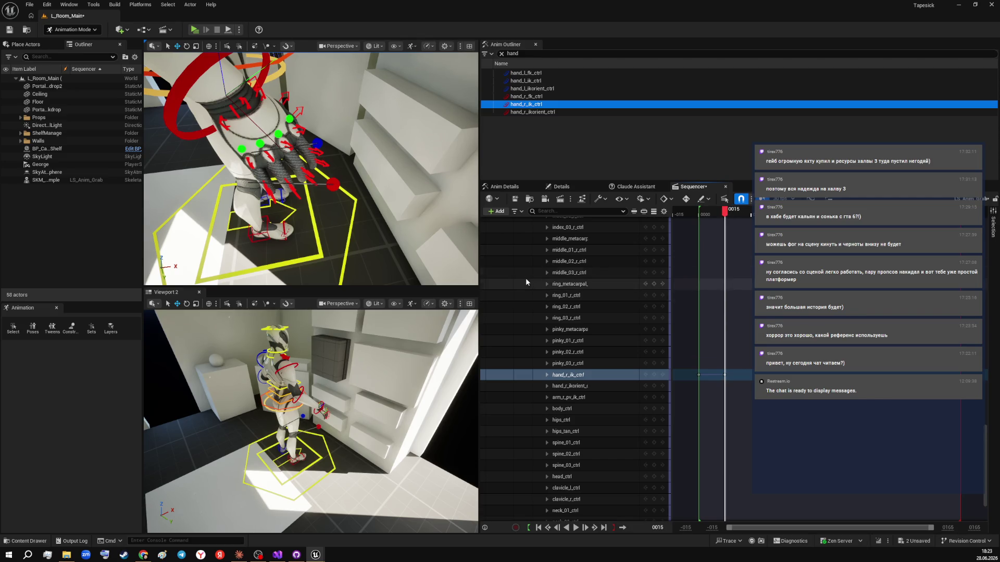
drag(312, 167, 271, 174)
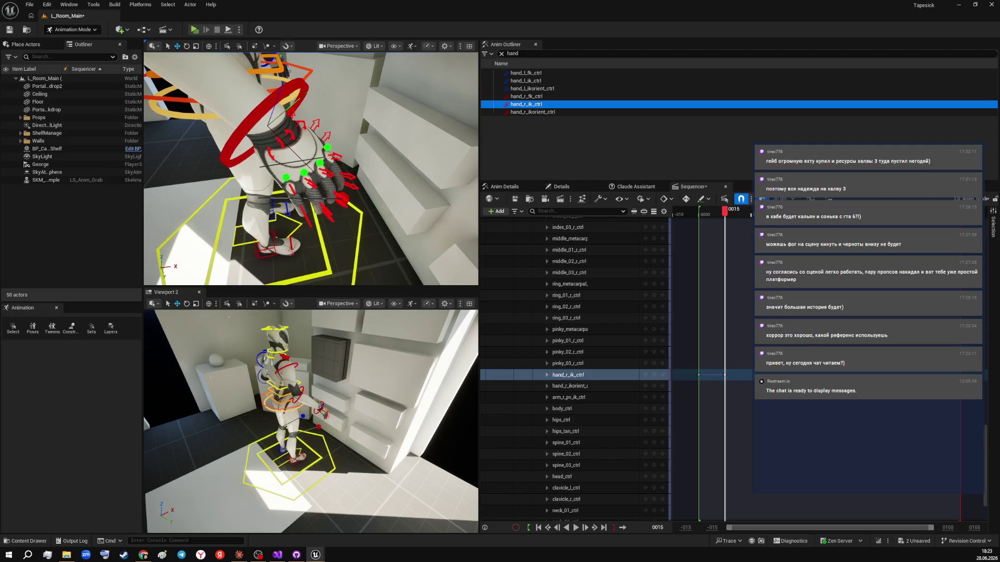
click(543, 105)
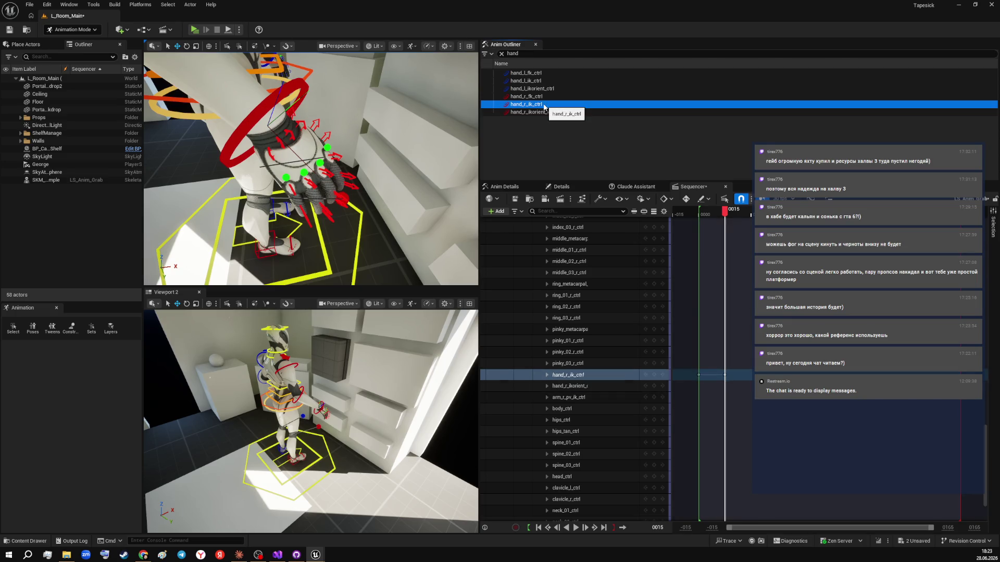
click(543, 106)
click(545, 108)
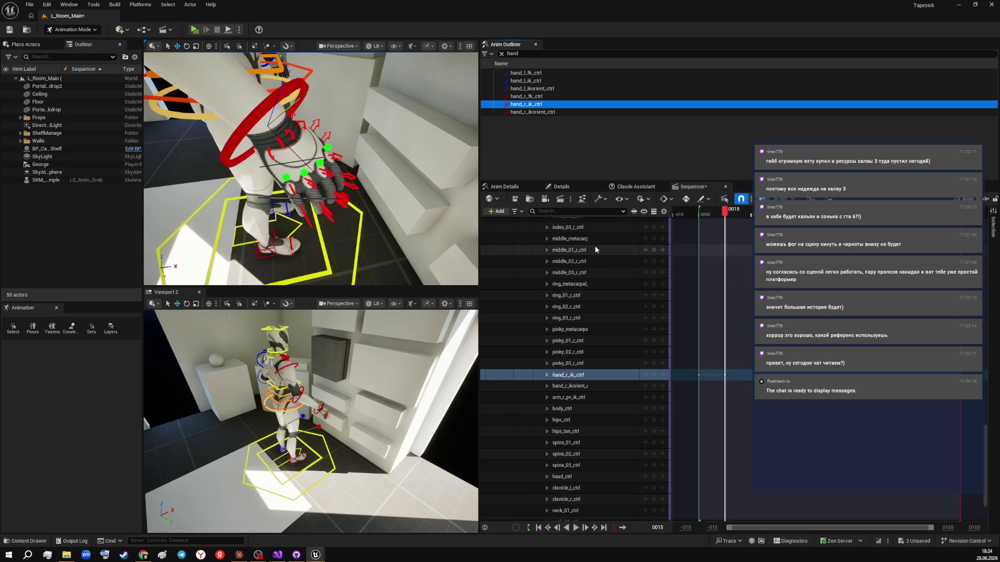
drag(311, 169, 307, 171)
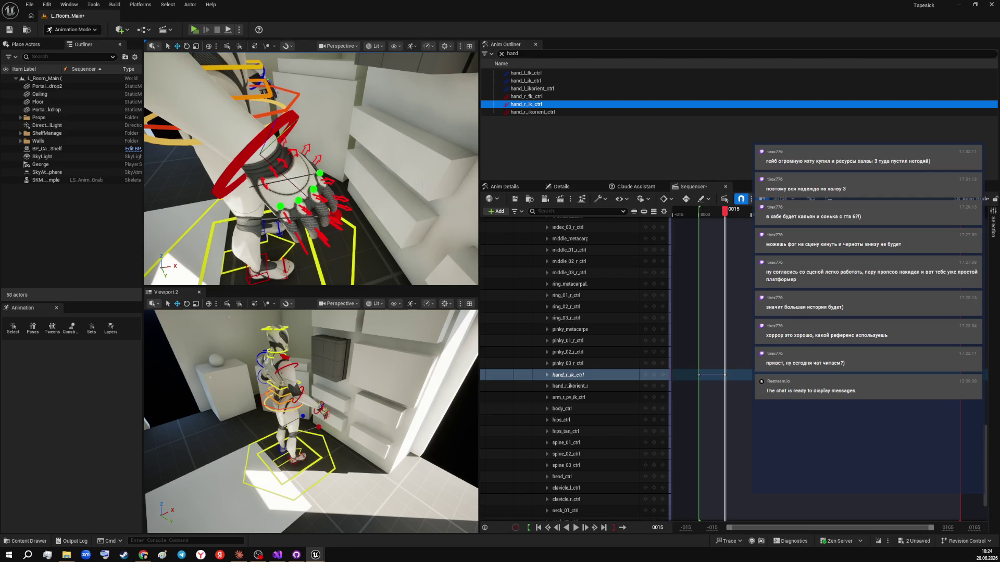
key(Print)
mouse_move(185, 64)
mouse_down()
mouse_move(723, 292)
mouse_move(906, 489)
mouse_move(851, 513)
mouse_up()
scroll(311, 167, up, 5)
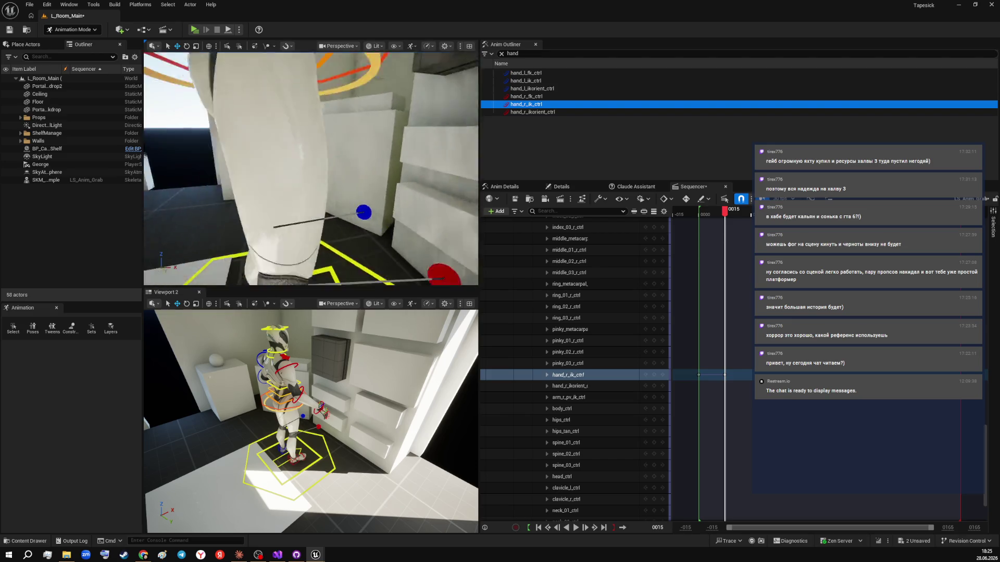
scroll(355, 68, down, 5)
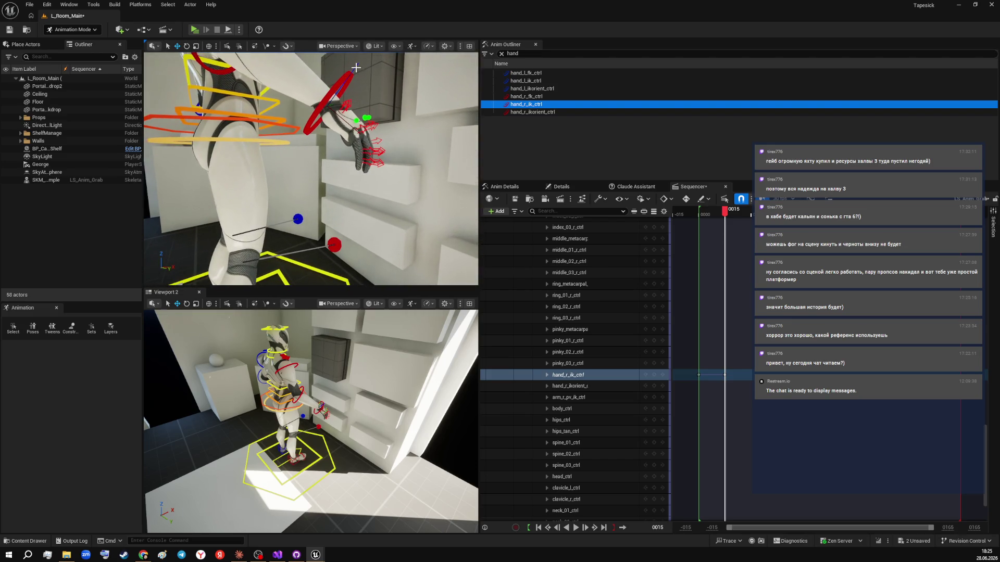
drag(356, 68, 331, 281)
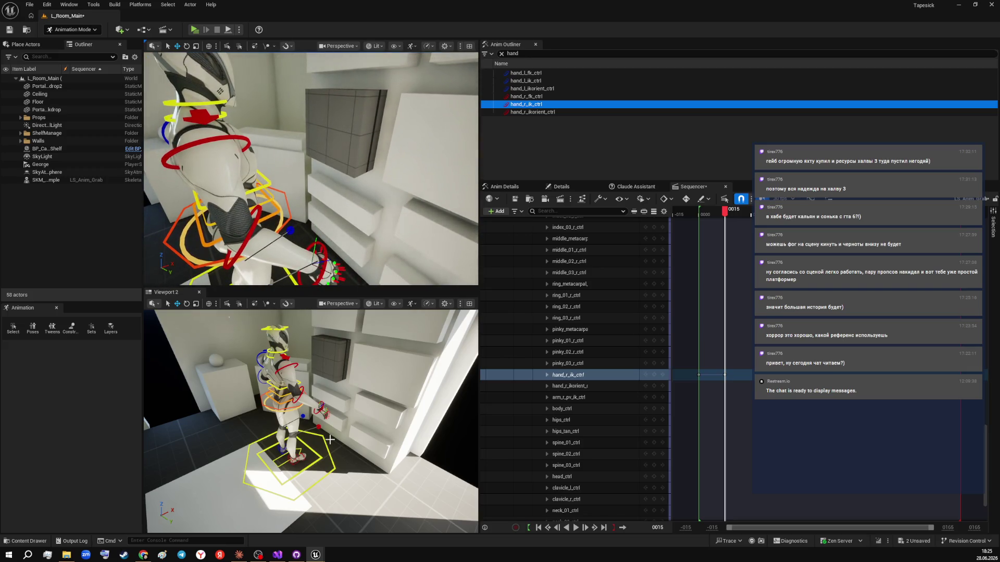
drag(365, 198, 462, 290)
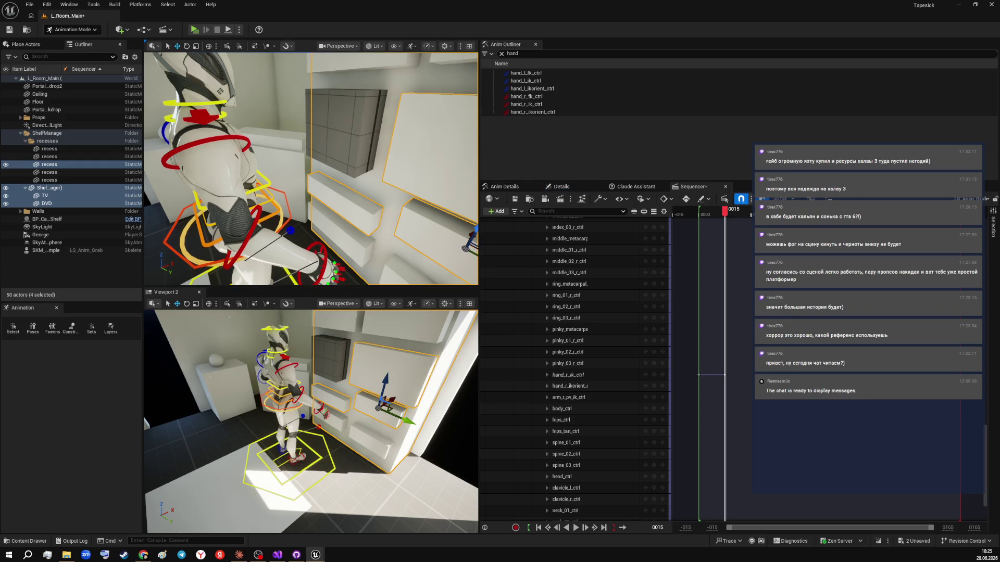
click(354, 462)
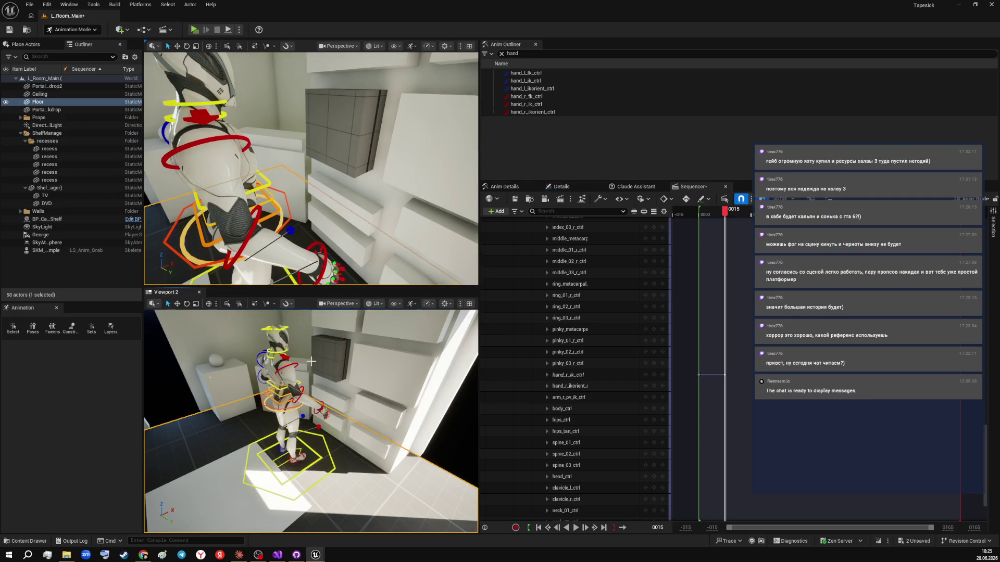
scroll(313, 361, up, 5)
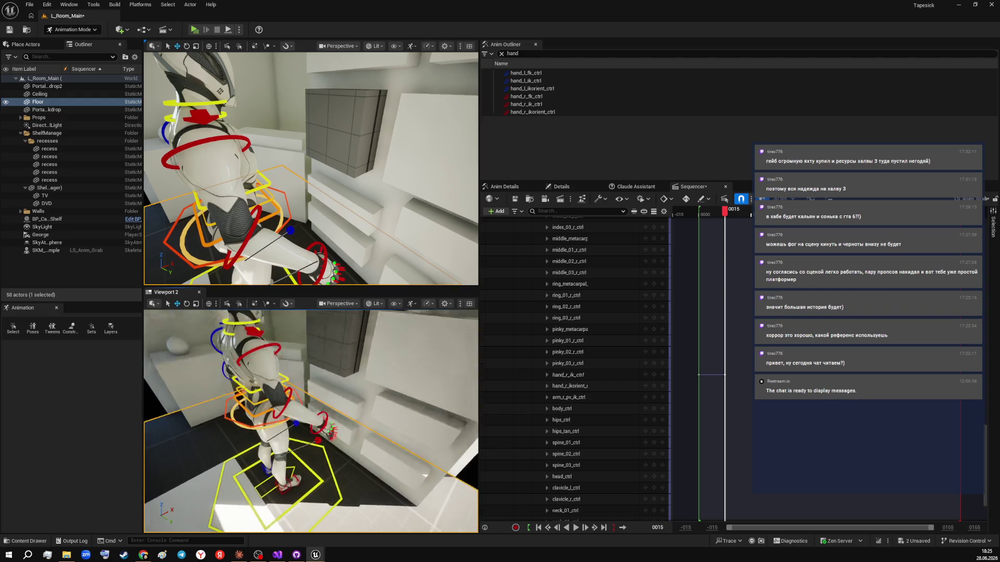
click(526, 104)
mouse_move(318, 436)
mouse_down()
mouse_move(334, 432)
mouse_move(307, 440)
mouse_move(318, 436)
mouse_up()
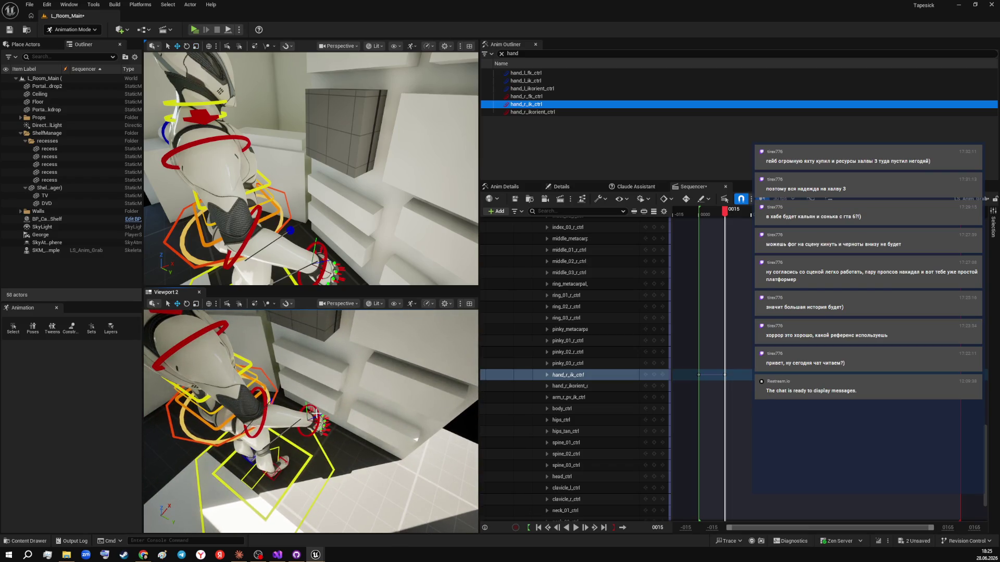
- Hide the Control Rig gizmos, activate the second viewport and select hand_r_ik_ctrl
key(t)
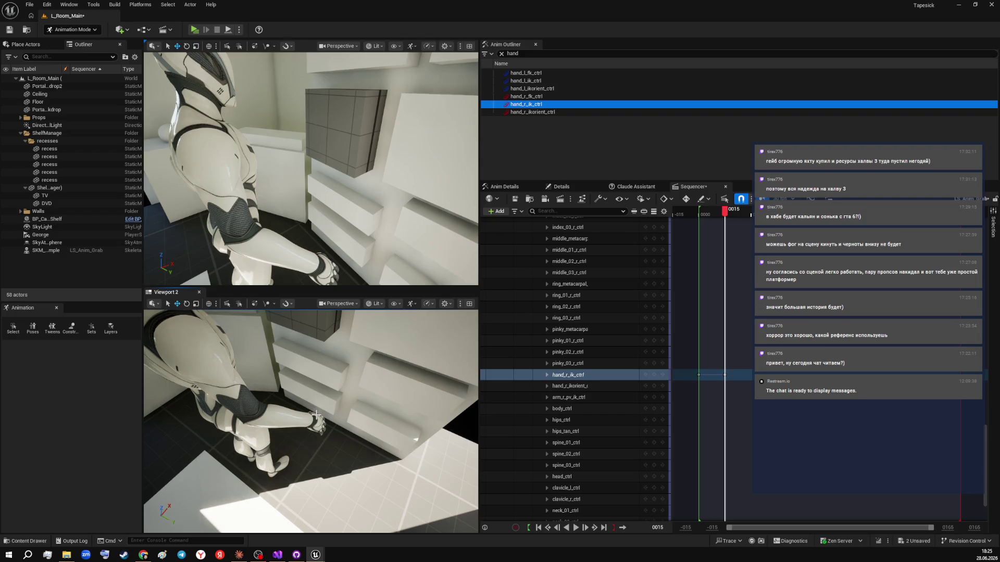
key(r)
click(319, 421)
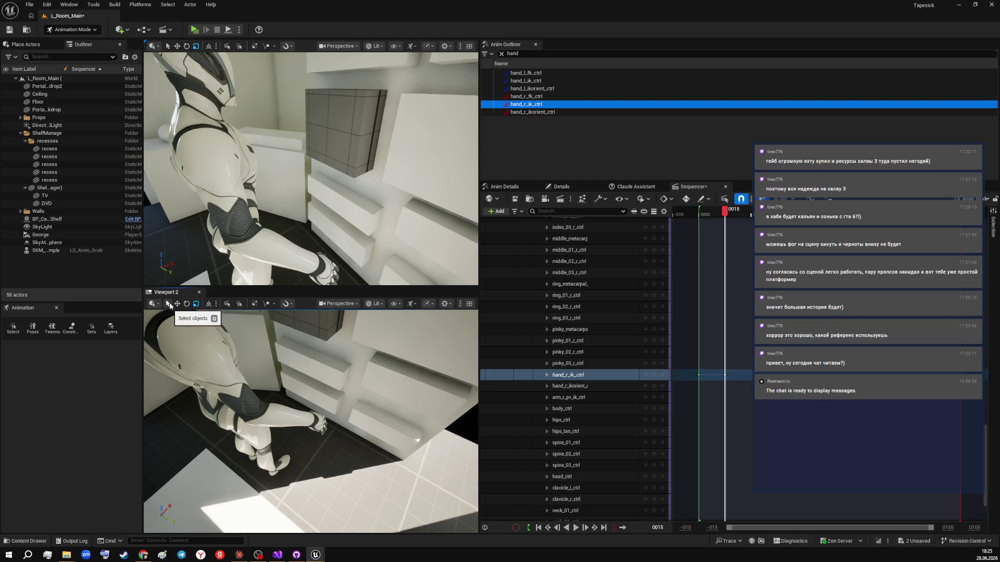
click(175, 305)
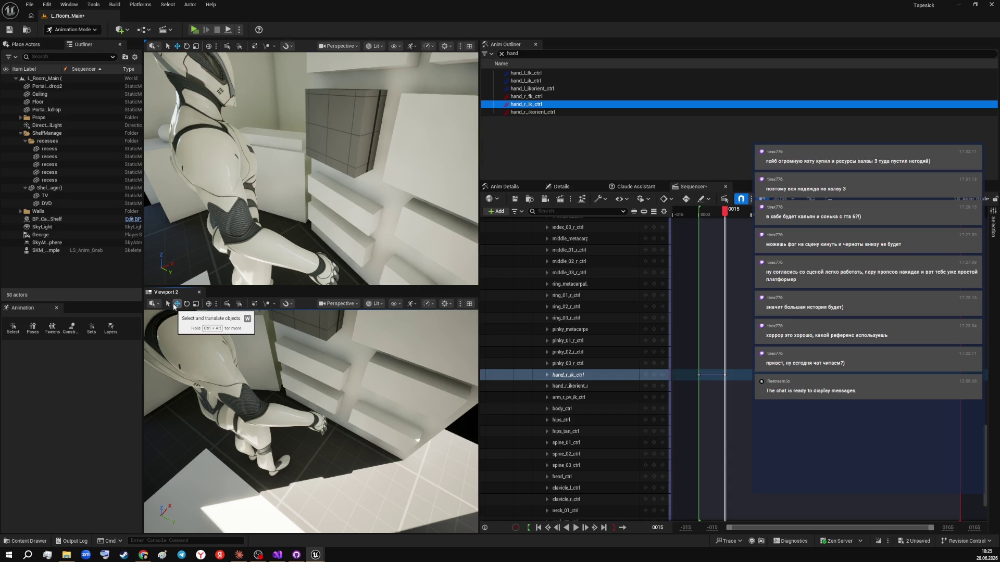
click(276, 453)
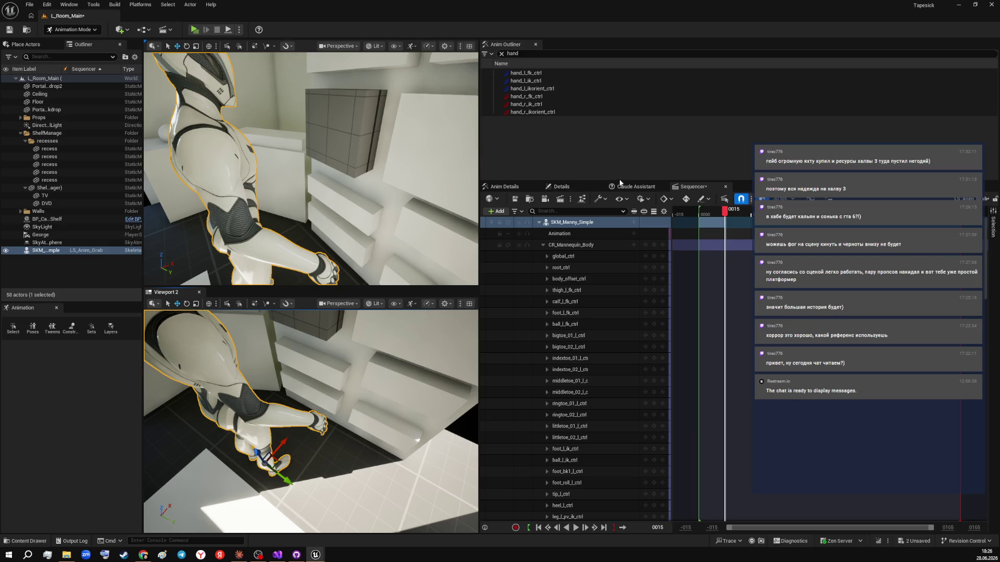
click(537, 104)
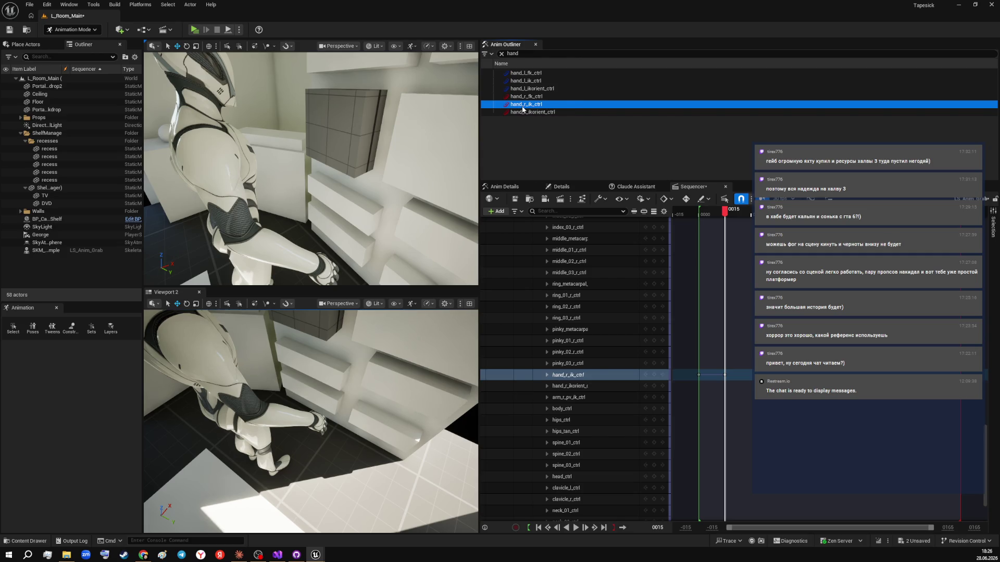
- Reframe the lower viewport around Manny while reselecting the hand IK and FK controls
drag(332, 362, 360, 354)
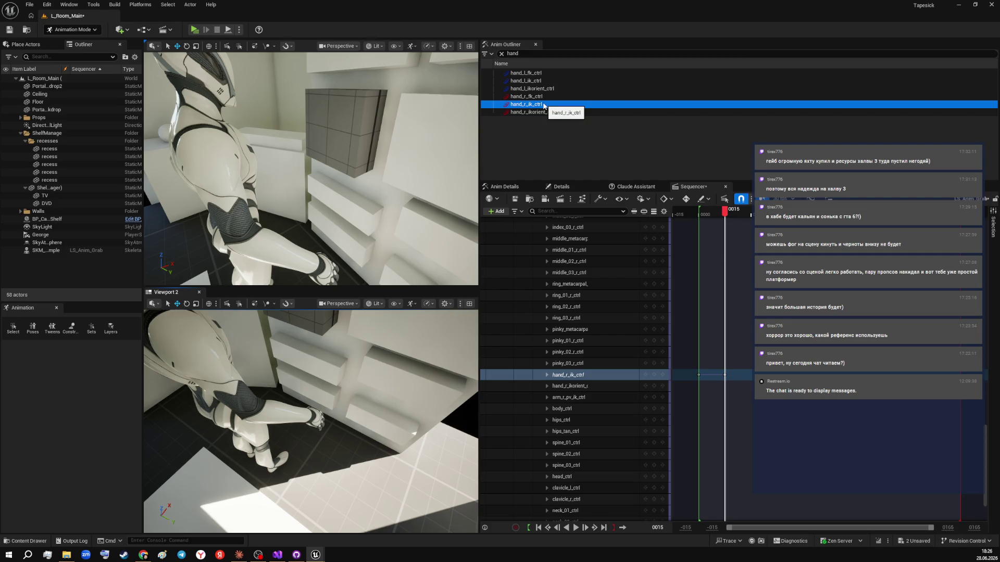
click(539, 82)
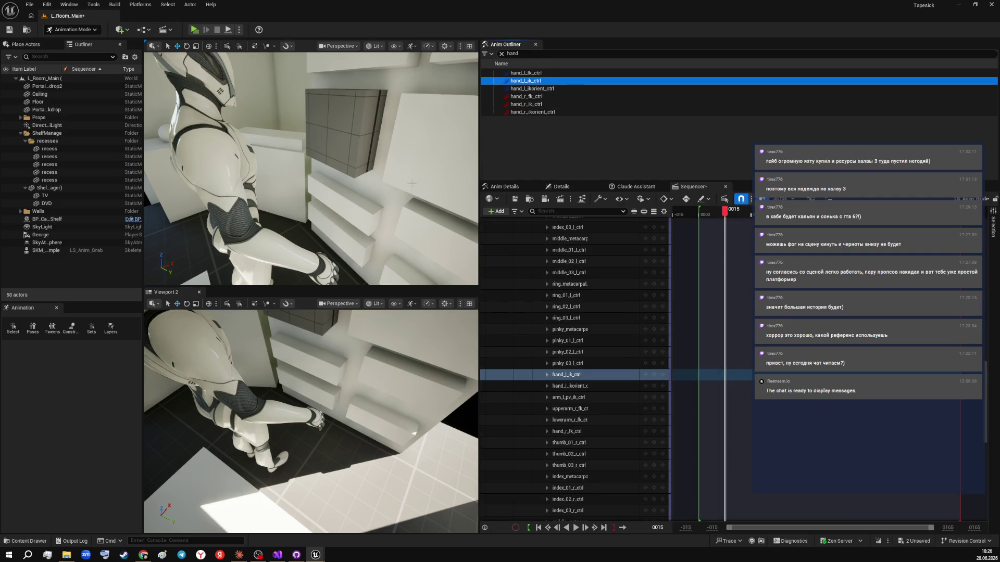
click(546, 105)
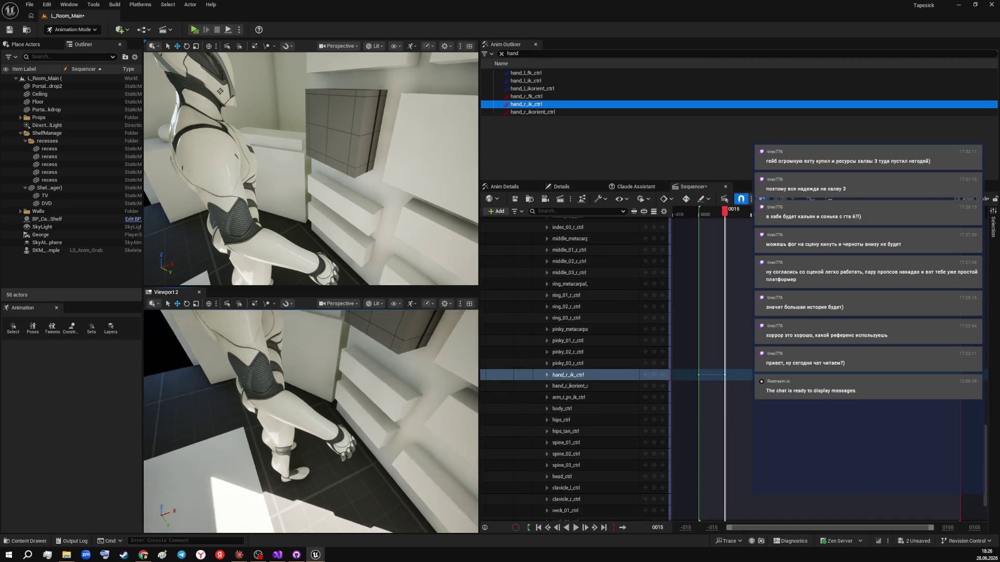
click(46, 250)
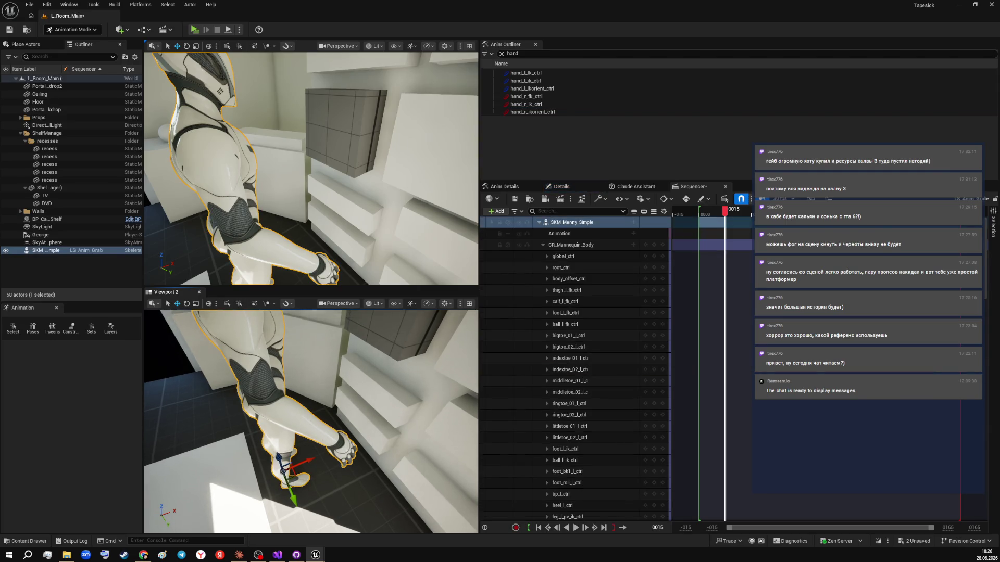
click(541, 98)
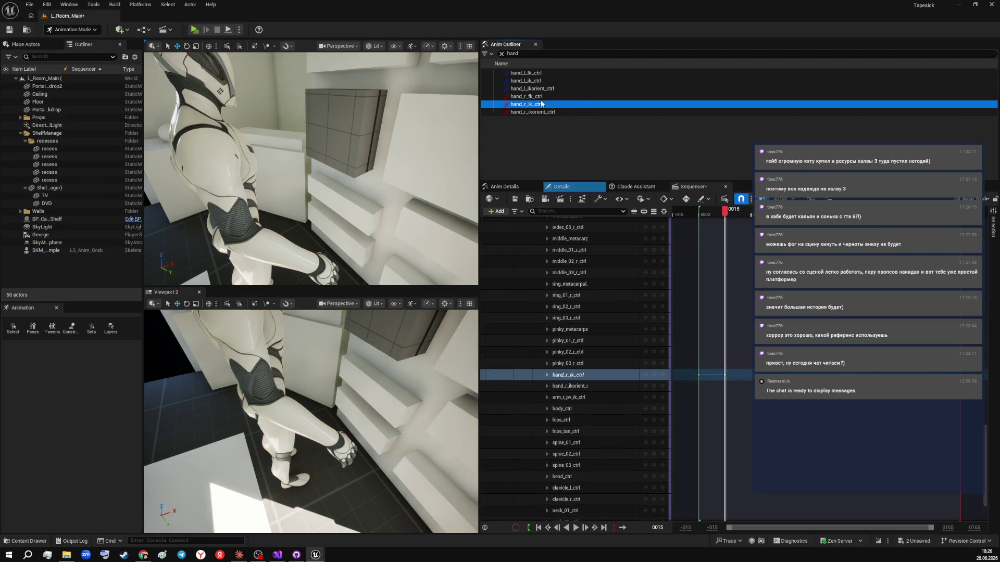
drag(390, 381, 390, 381)
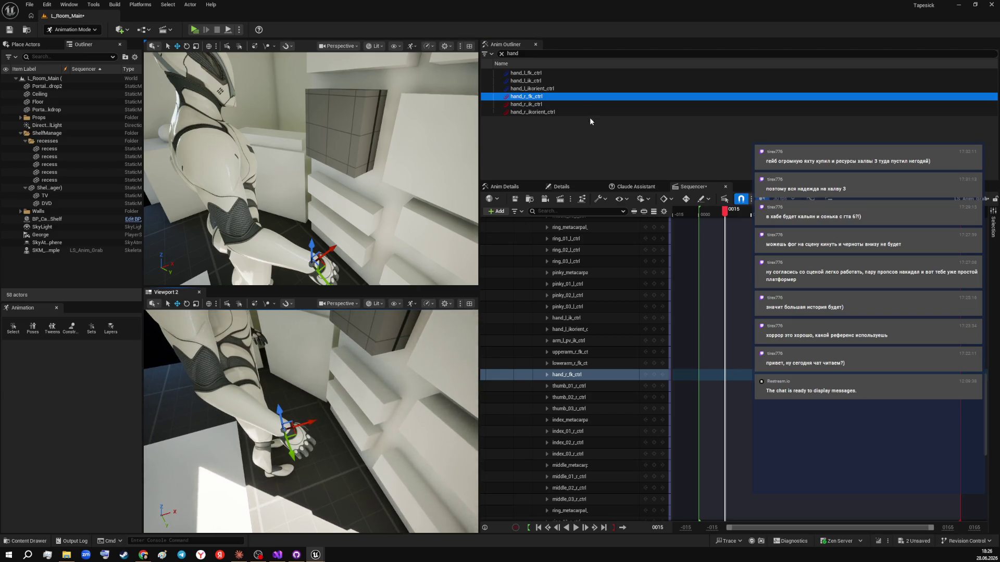
click(562, 105)
- Zoom the lower viewport close to the right hand with hand_r_ikorient_ctrl selected
drag(401, 314, 402, 313)
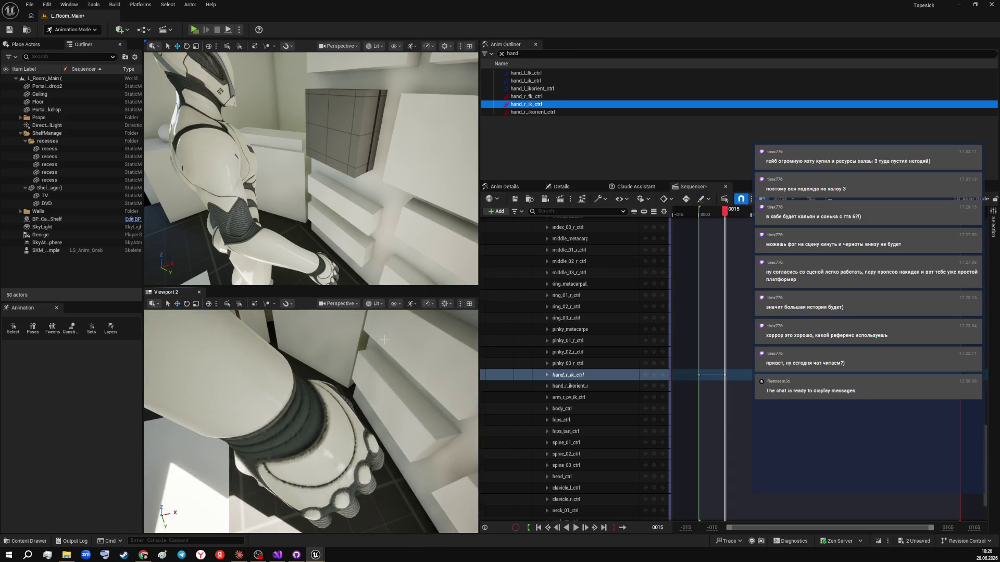
click(539, 76)
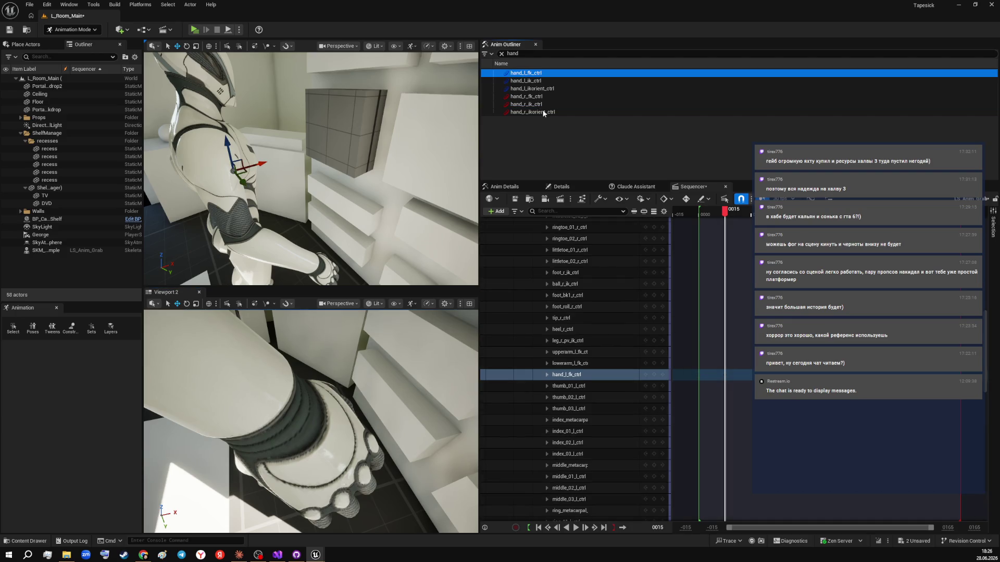
shift+click(544, 112)
click(544, 112)
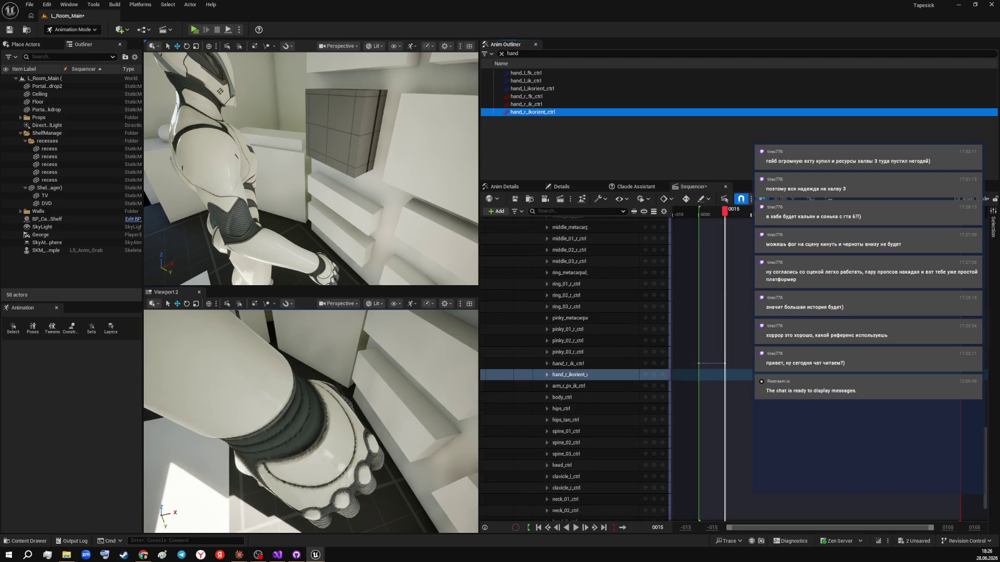
scroll(313, 417, down, 5)
scroll(312, 416, down, 1)
- Pull the lower viewport back to the whole mannequin, select it and switch to the Select tool
key(alt+Tab)
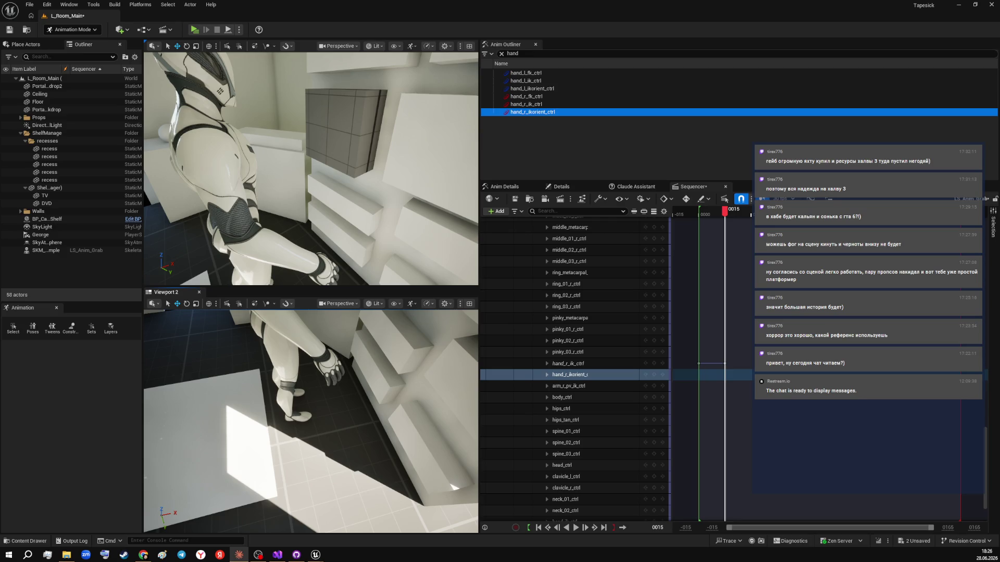
drag(462, 405, 442, 469)
click(272, 383)
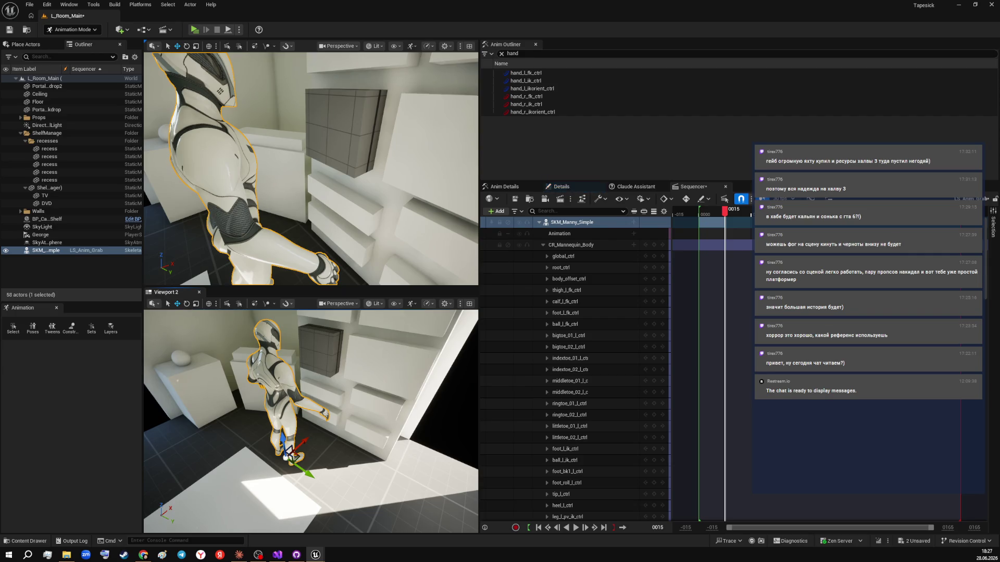
click(168, 305)
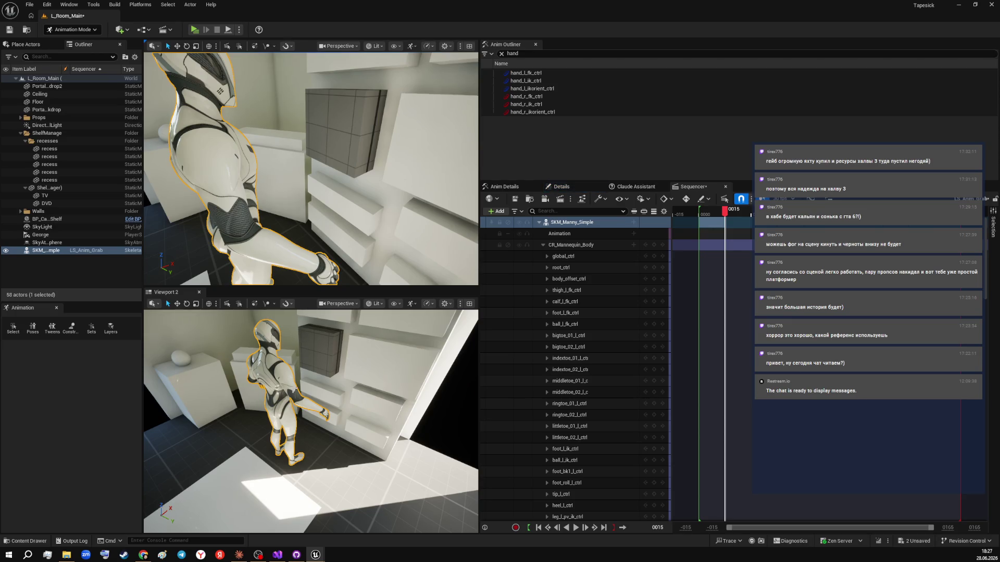
- Capture a region screenshot of the editor showing the mannequin at the shelf
key(Print)
mouse_move(89, 90)
mouse_down()
mouse_move(255, 161)
mouse_move(748, 532)
mouse_up()
key(ctrl+c)
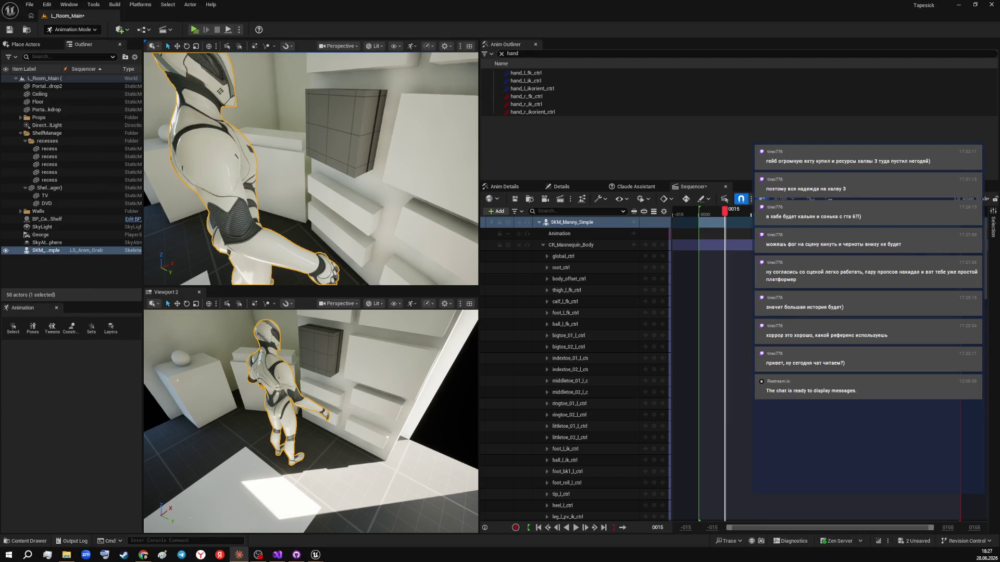